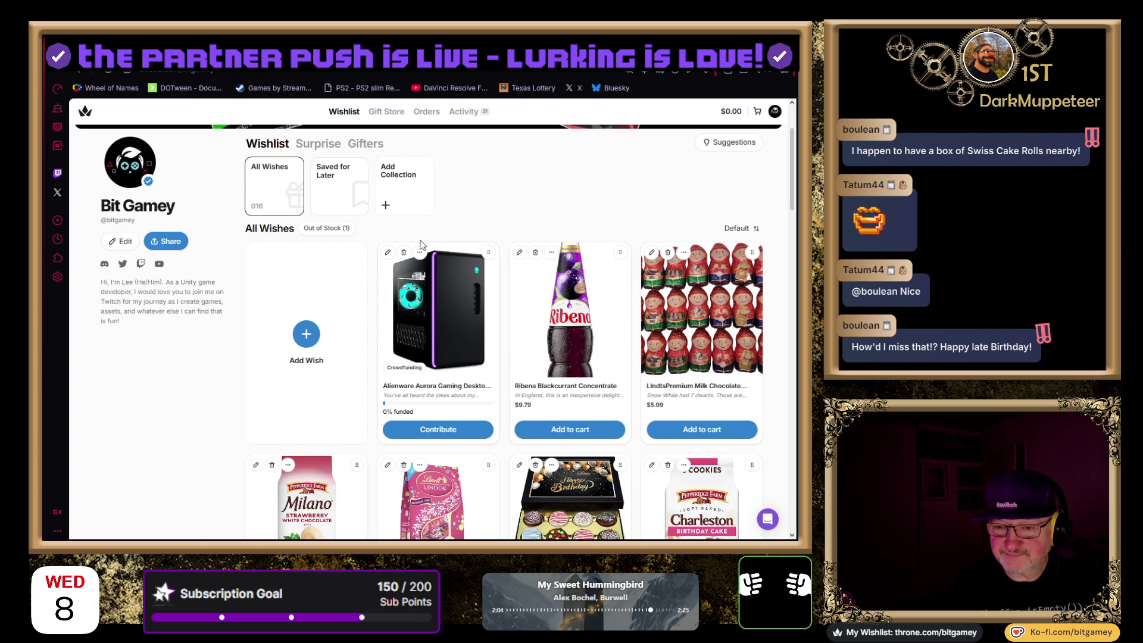
# Filter the wishlist to out-of-stock items and close the summary after reviewing replacements
pyautogui.click(329, 230)
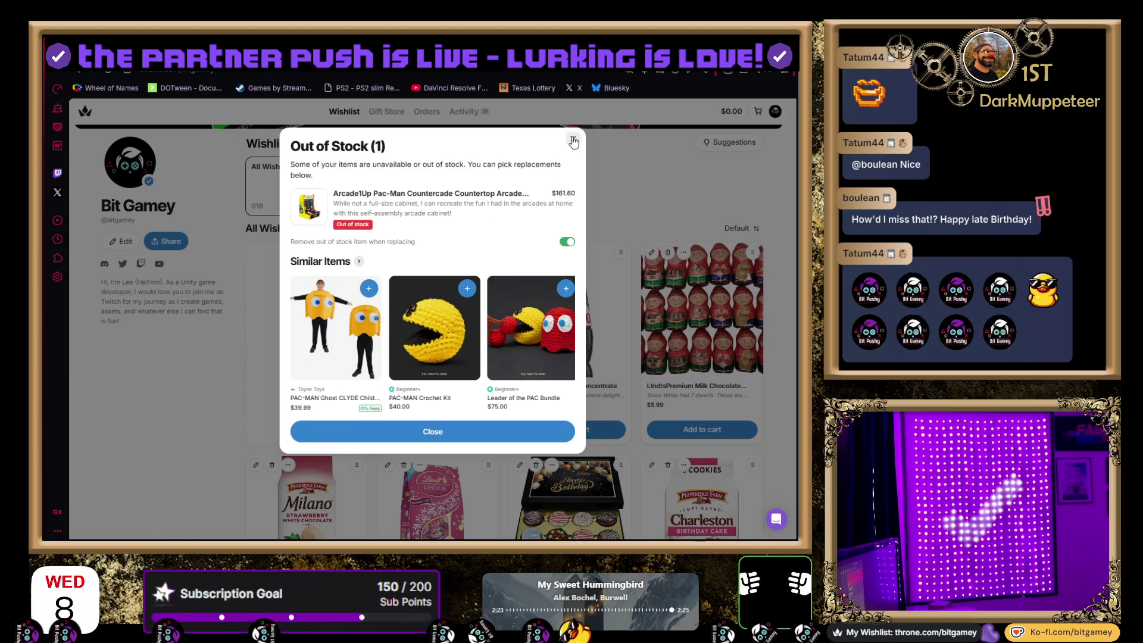
pyautogui.click(433, 431)
# Scroll through the wishlist, then switch to the Unity Asset Store tab
pyautogui.scroll(-8, 332, 362)
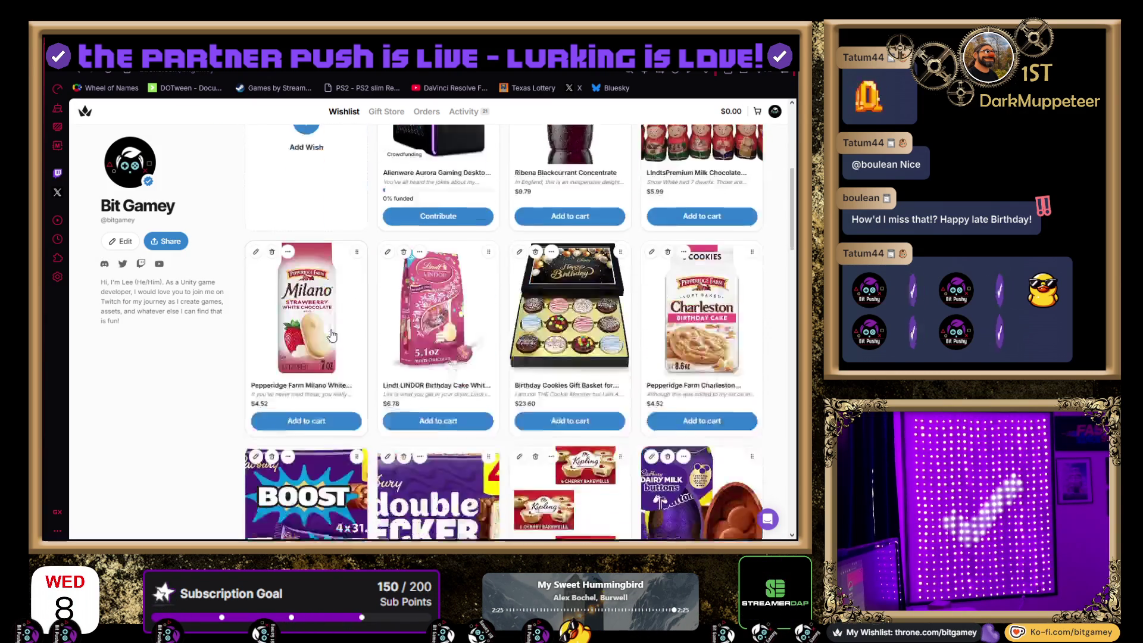
pyautogui.scroll(-5, 332, 335)
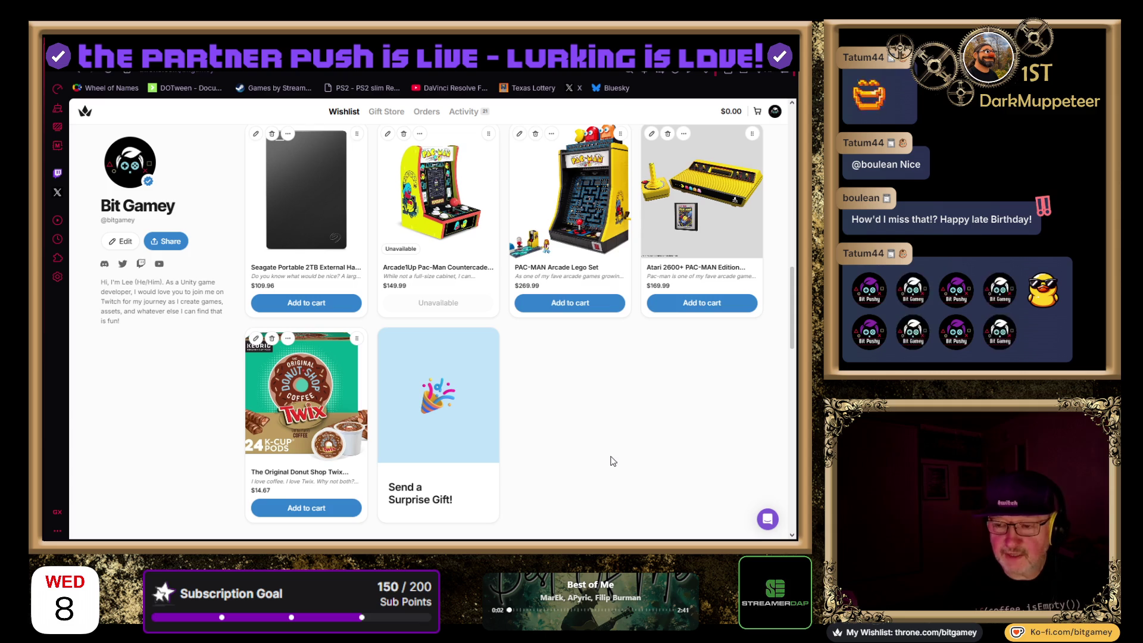
pyautogui.scroll(1, 610, 443)
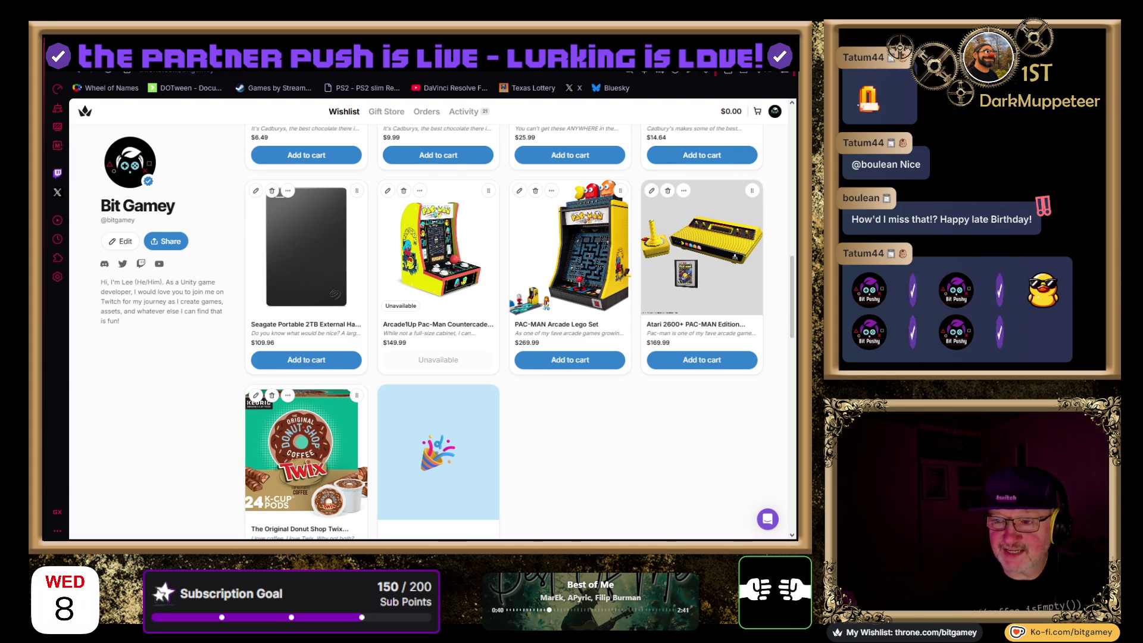
pyautogui.click(728, 70)
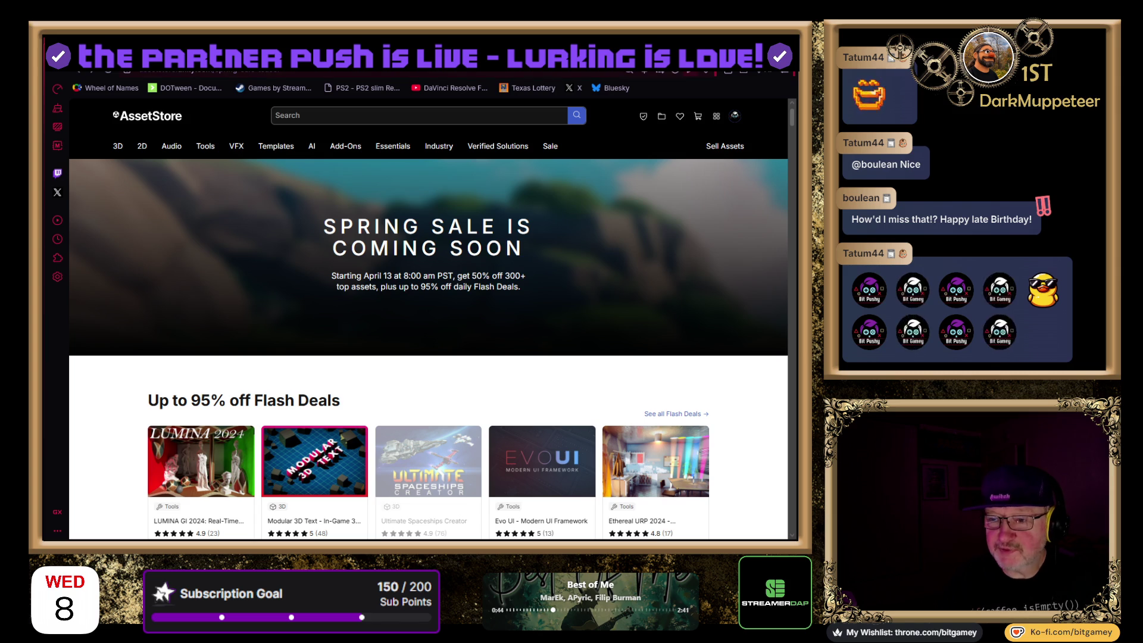
# Ctrl+Tab past the Products dashboard to the Bit Muggy - Ragdolls storefront page
pyautogui.hotkey('ctrl', 'Tab')
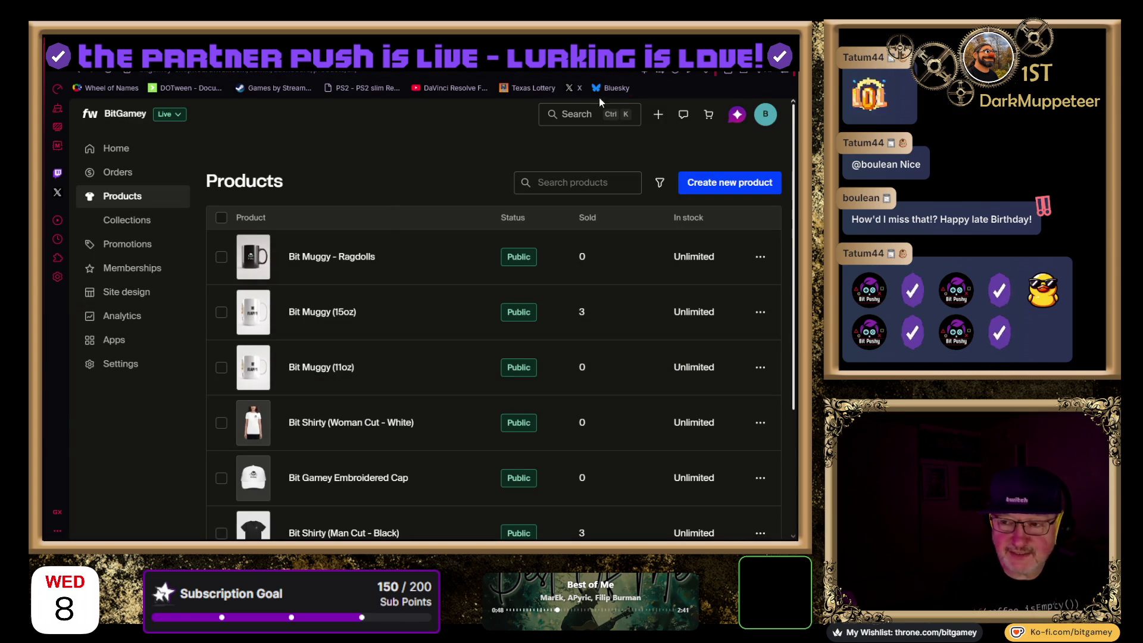
pyautogui.hotkey('ctrl', 'Tab')
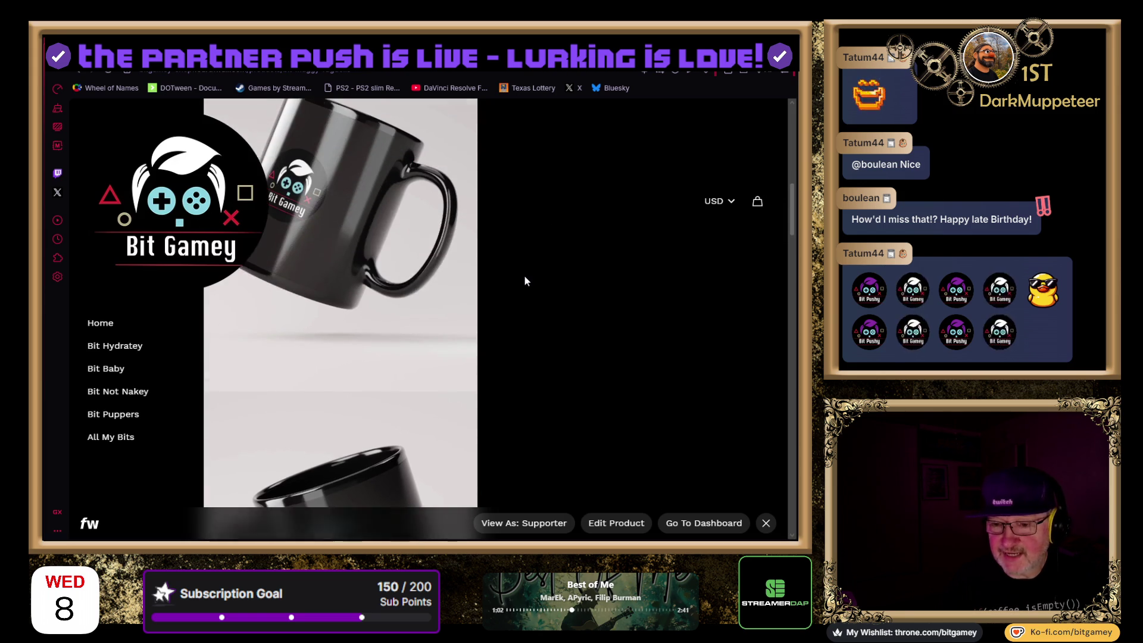
# Scroll through the Ragdolls mug's 'Real Game Devs Play With Ragdolls' product photos
pyautogui.scroll(1, 525, 280)
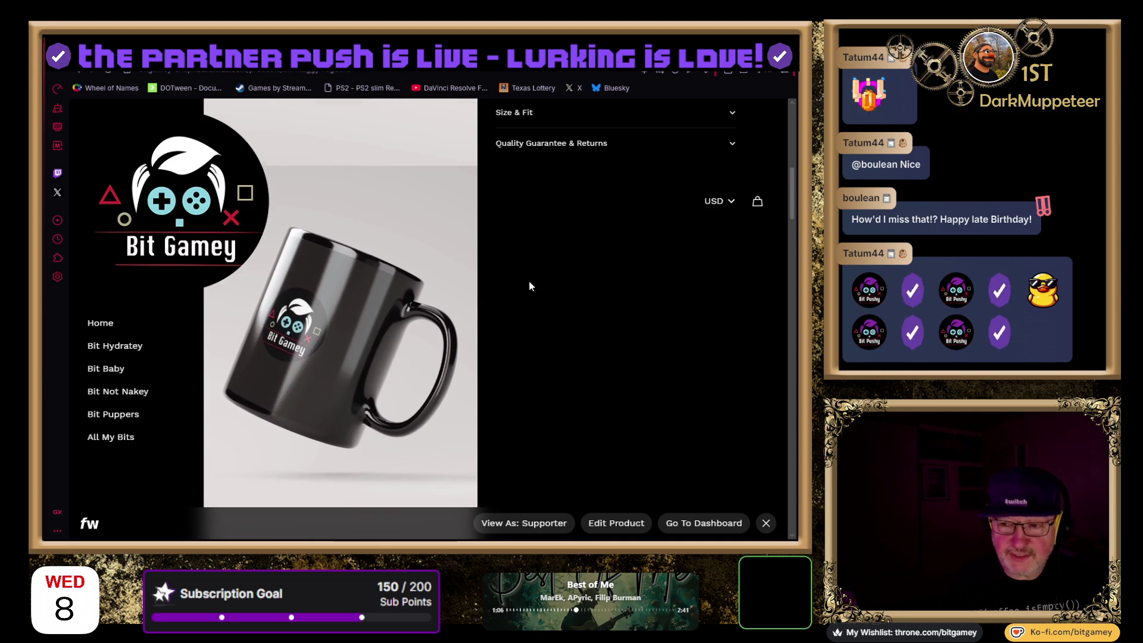
pyautogui.scroll(-1, 529, 280)
pyautogui.scroll(1, 529, 286)
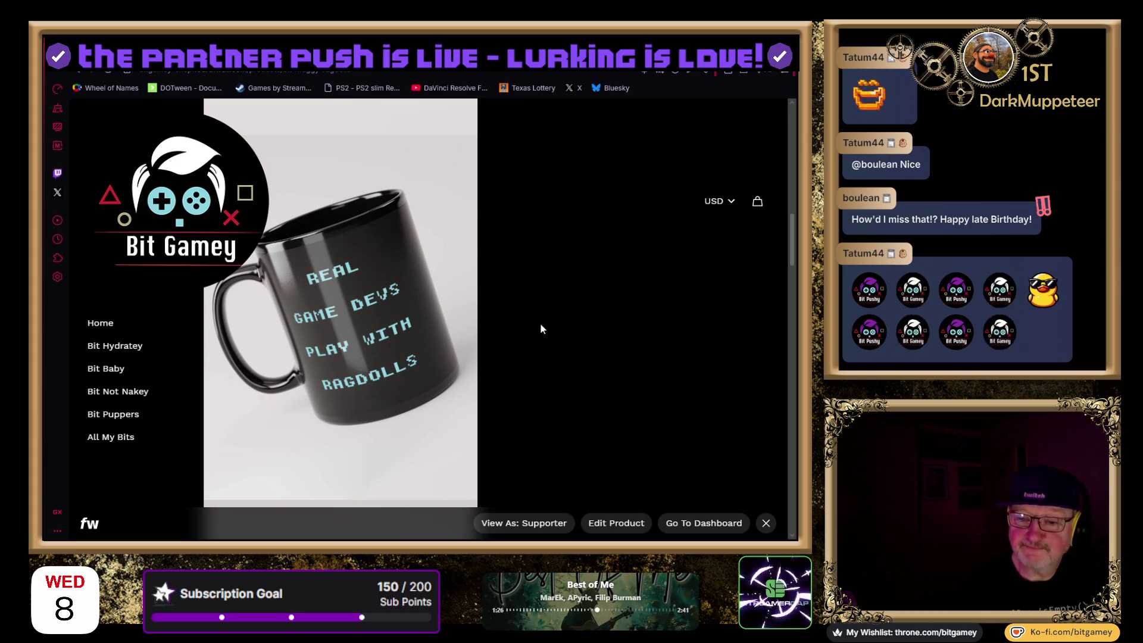
pyautogui.scroll(-15, 541, 325)
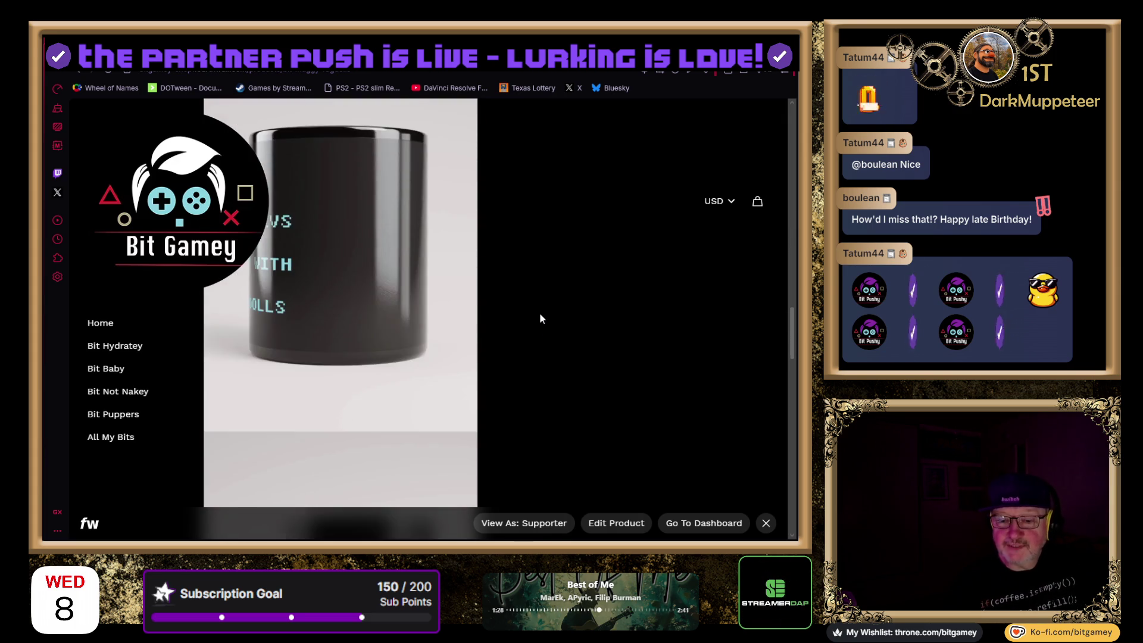
pyautogui.scroll(-5, 541, 318)
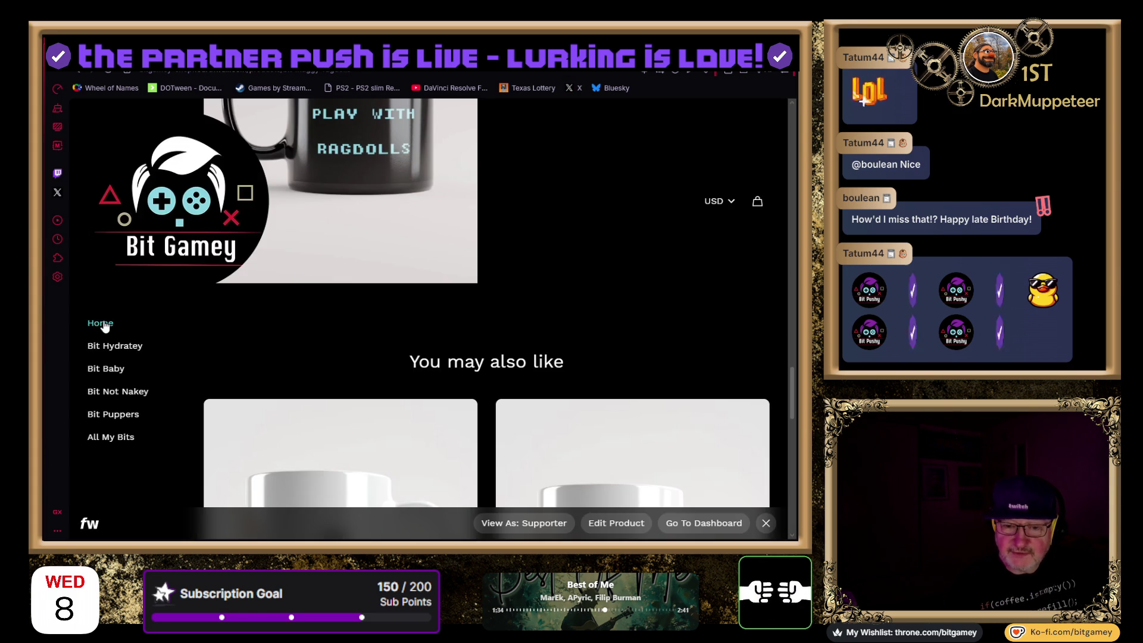
# Go to the storefront home page and open the Bit Muggy - Ragdolls product page
pyautogui.click(99, 323)
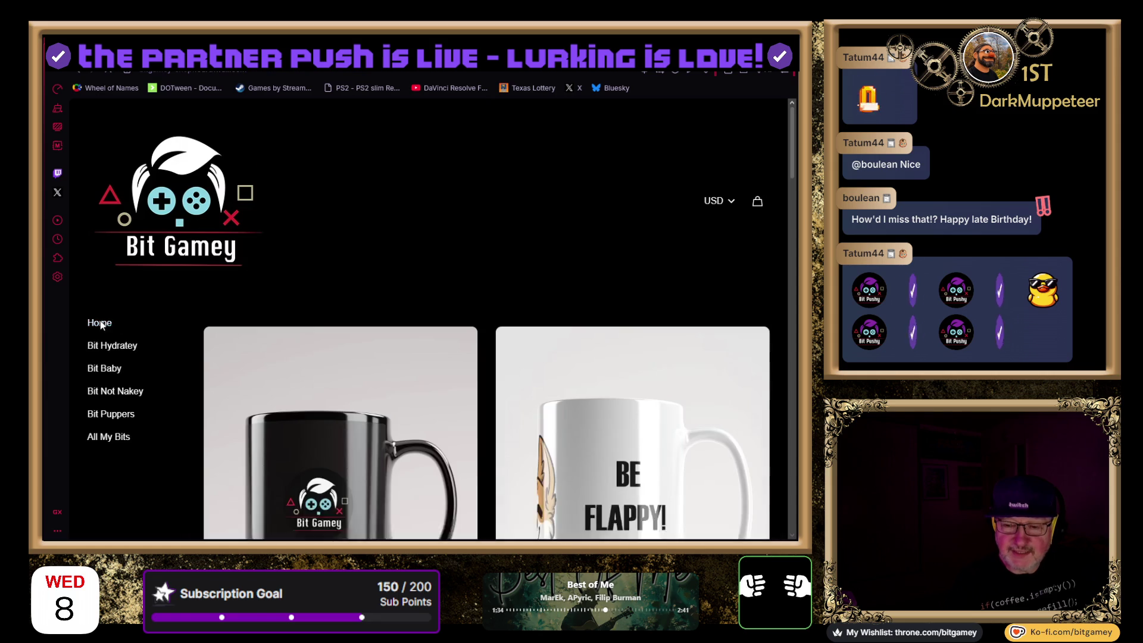
pyautogui.scroll(-2, 477, 239)
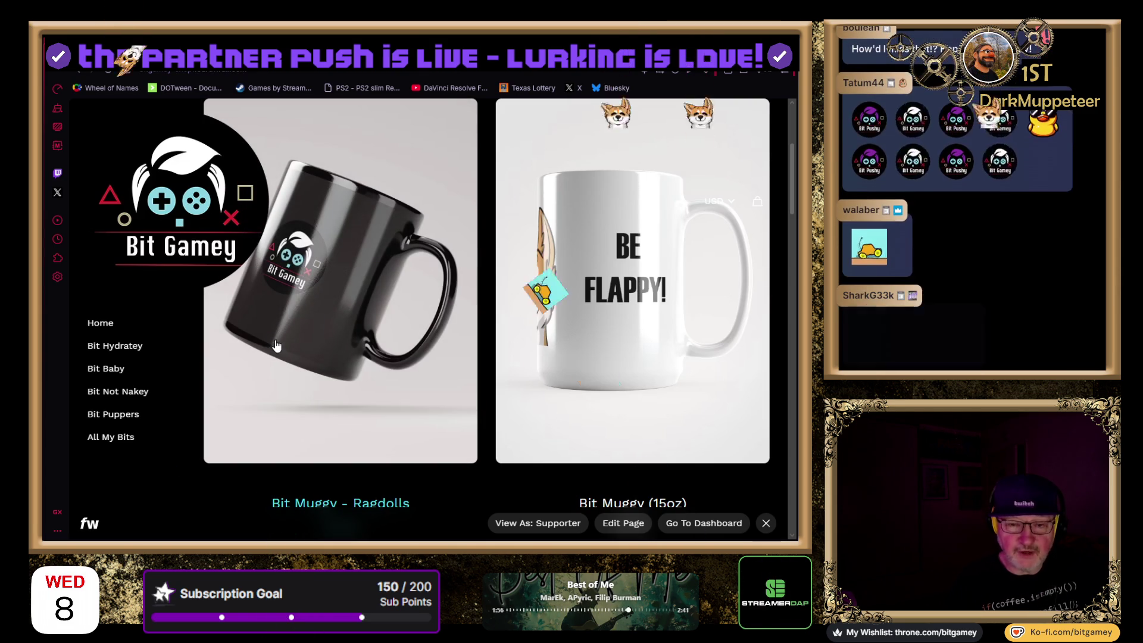
pyautogui.click(276, 345)
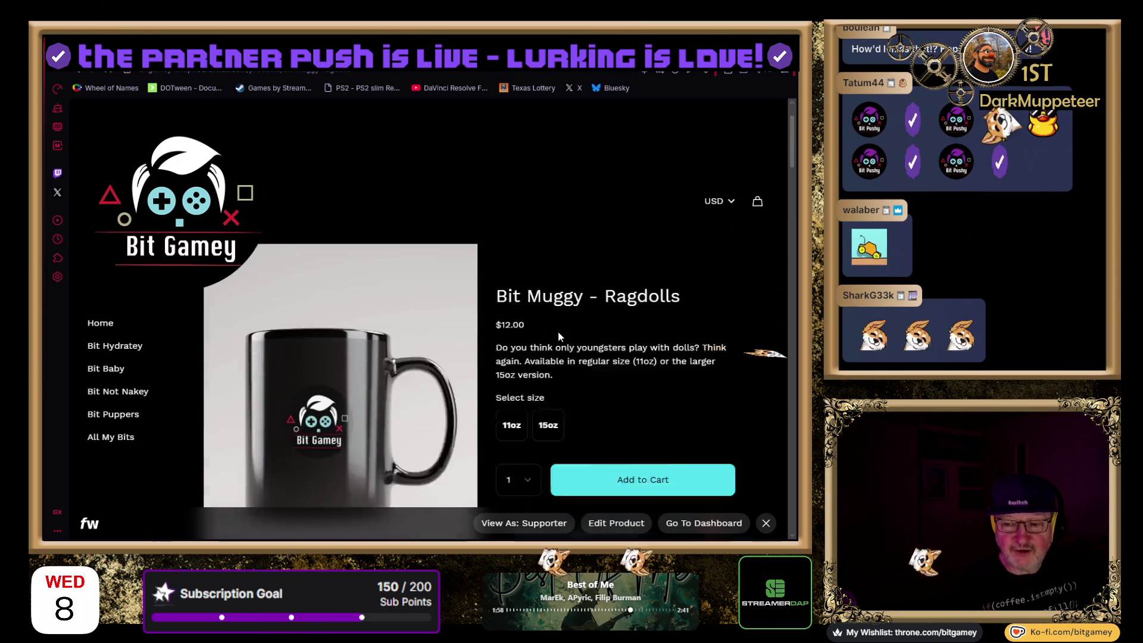
# View the whole Ragdolls mug photo unzoomed and scroll through its product page
pyautogui.scroll(-10, 559, 331)
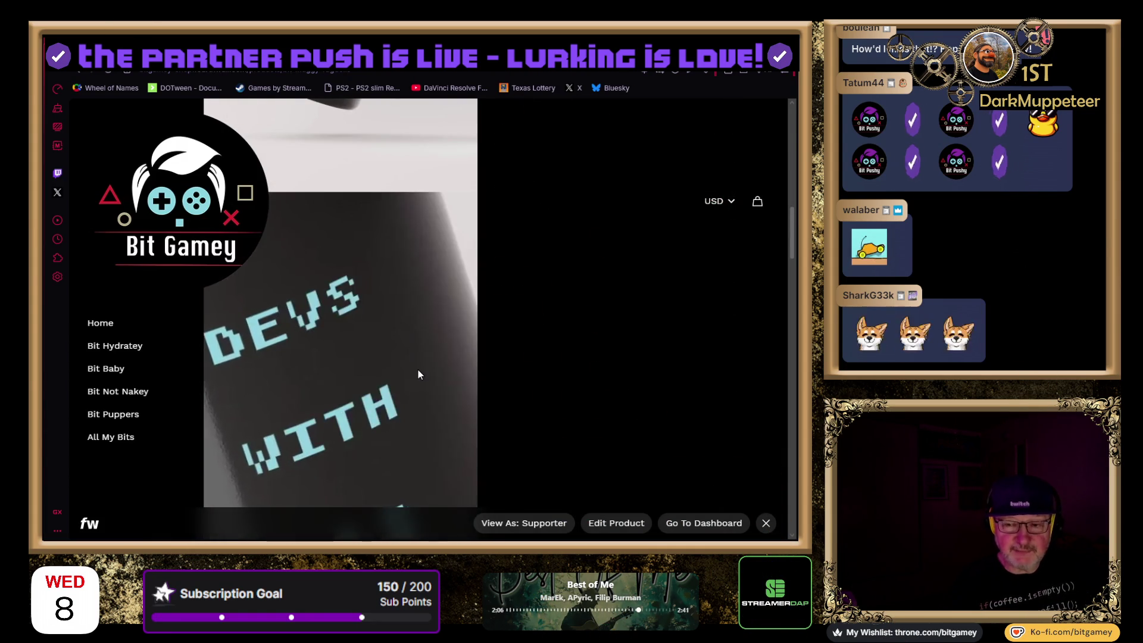
pyautogui.click(431, 368)
pyautogui.scroll(-3, 431, 368)
pyautogui.scroll(-5, 431, 368)
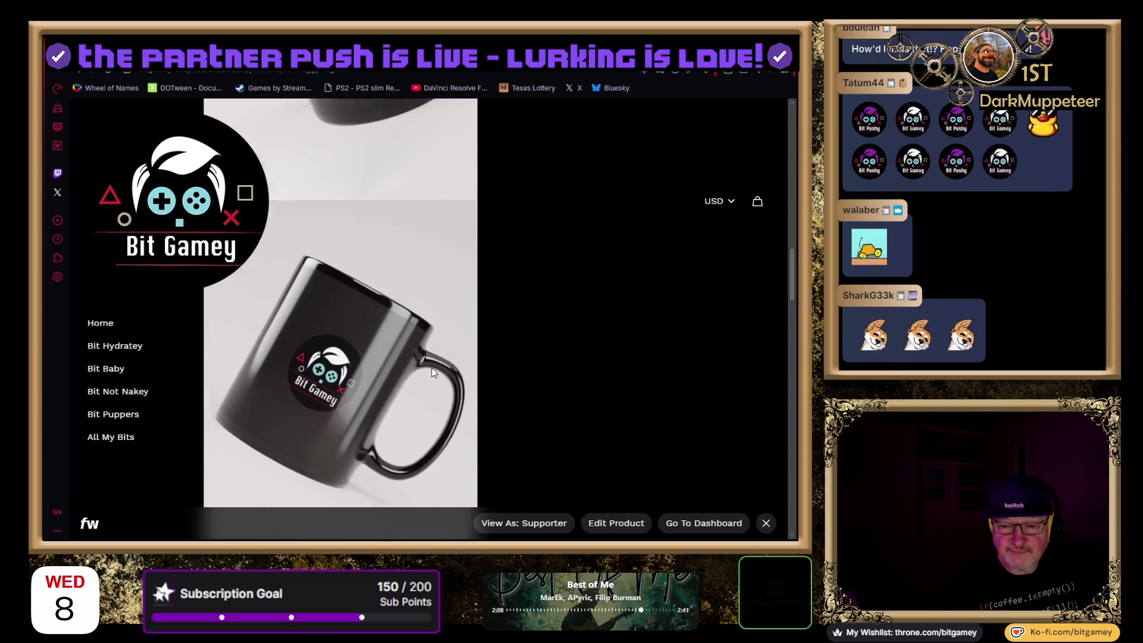
pyautogui.scroll(-3, 431, 368)
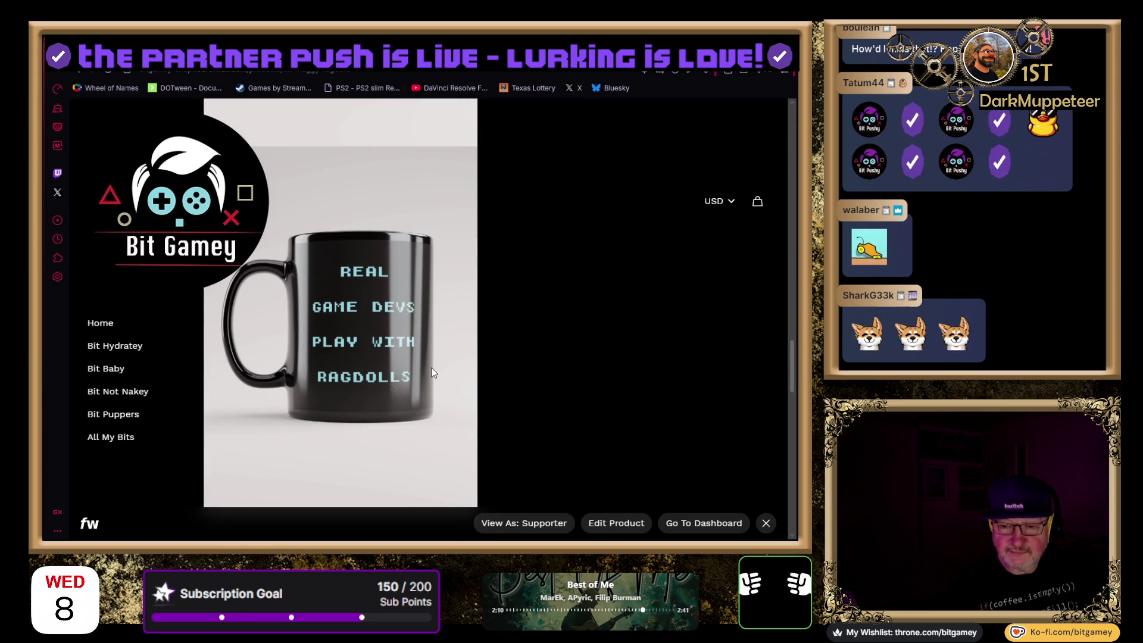
pyautogui.scroll(-5, 432, 369)
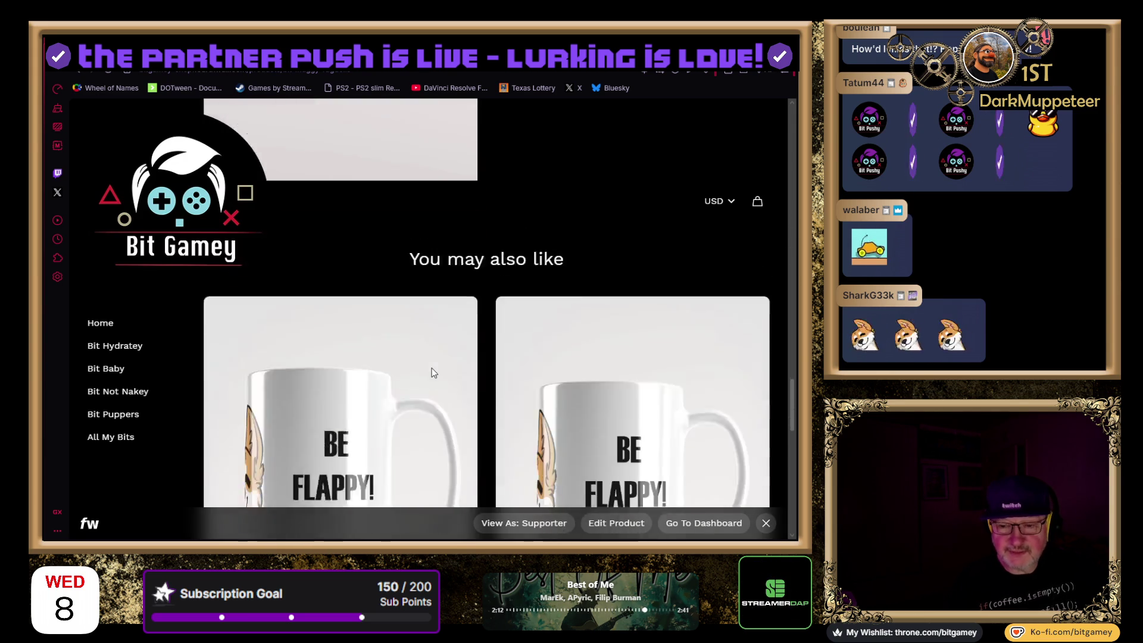
pyautogui.scroll(5, 431, 369)
pyautogui.scroll(5, 433, 372)
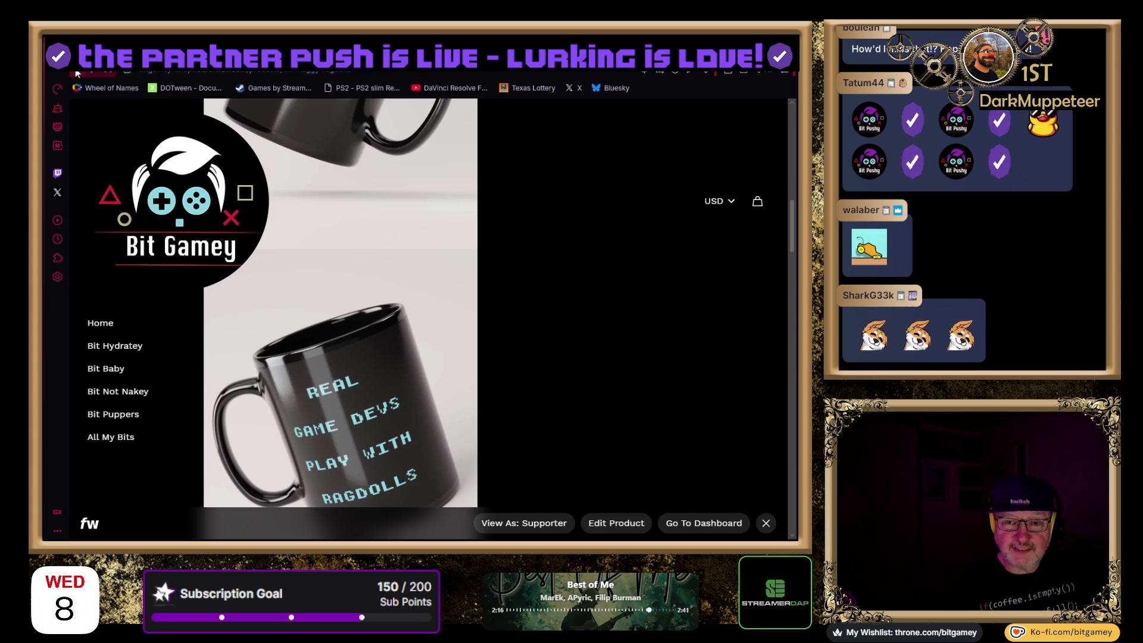
# Return to the Bit Muggy collection and browse the Bit Muggy (15oz) product page
pyautogui.hotkey('alt', 'Left')
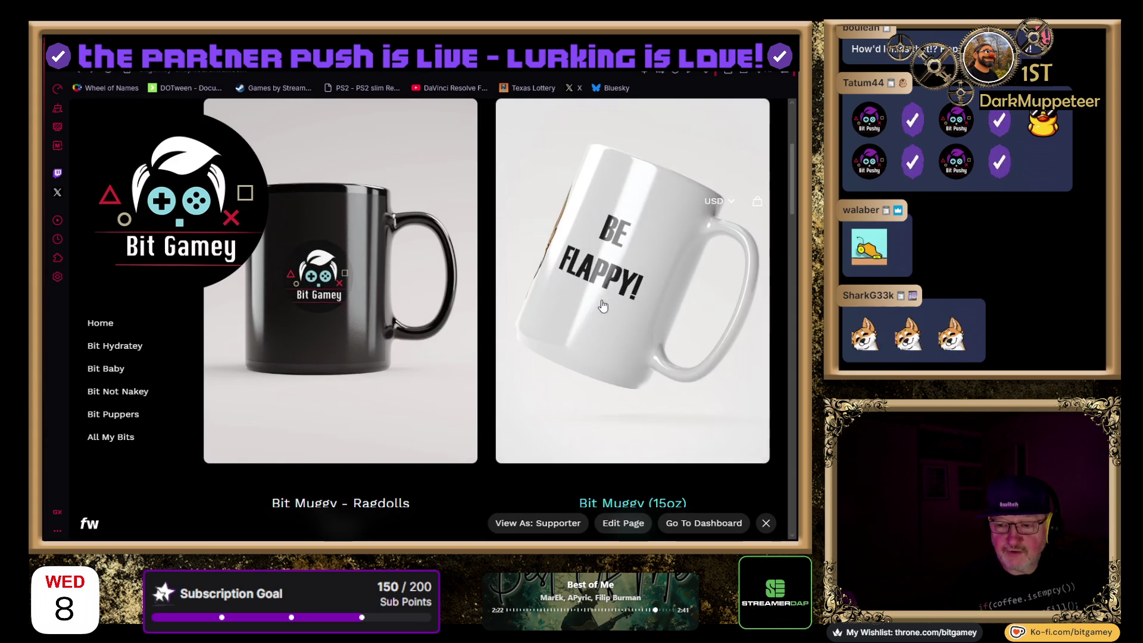
pyautogui.click(600, 294)
pyautogui.scroll(-10, 591, 289)
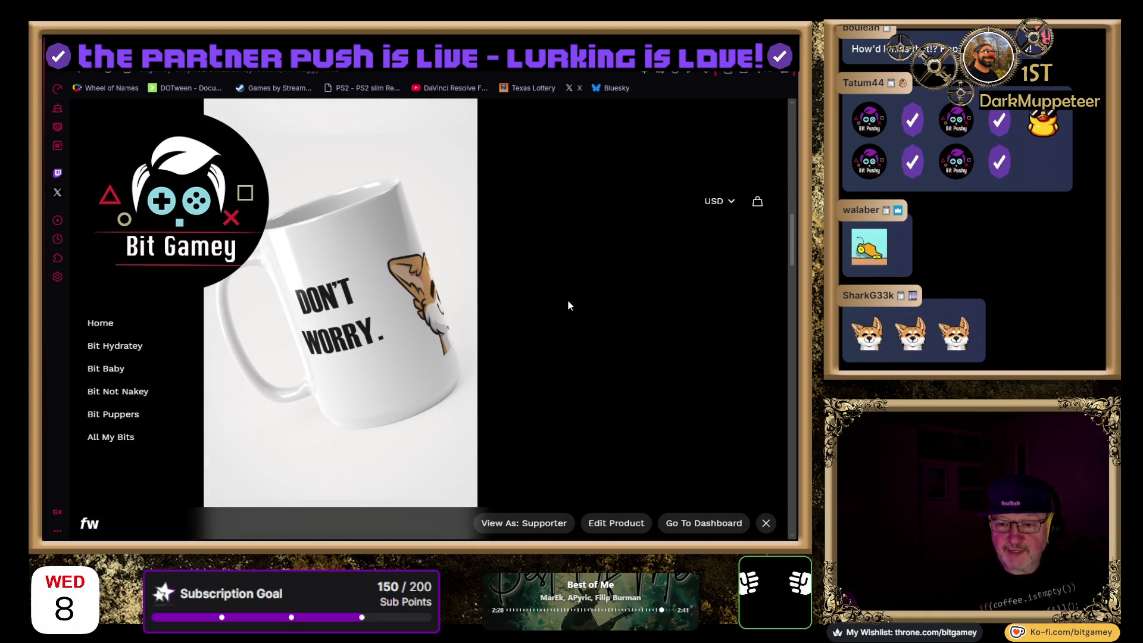
pyautogui.scroll(-5, 568, 306)
pyautogui.scroll(-10, 568, 306)
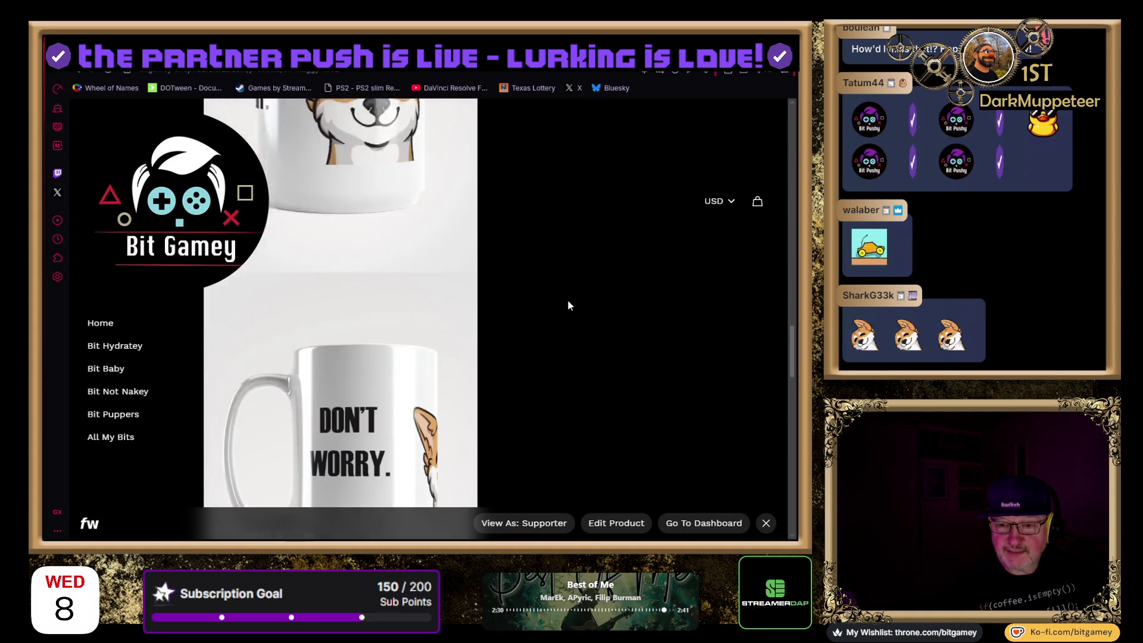
pyautogui.scroll(5, 568, 306)
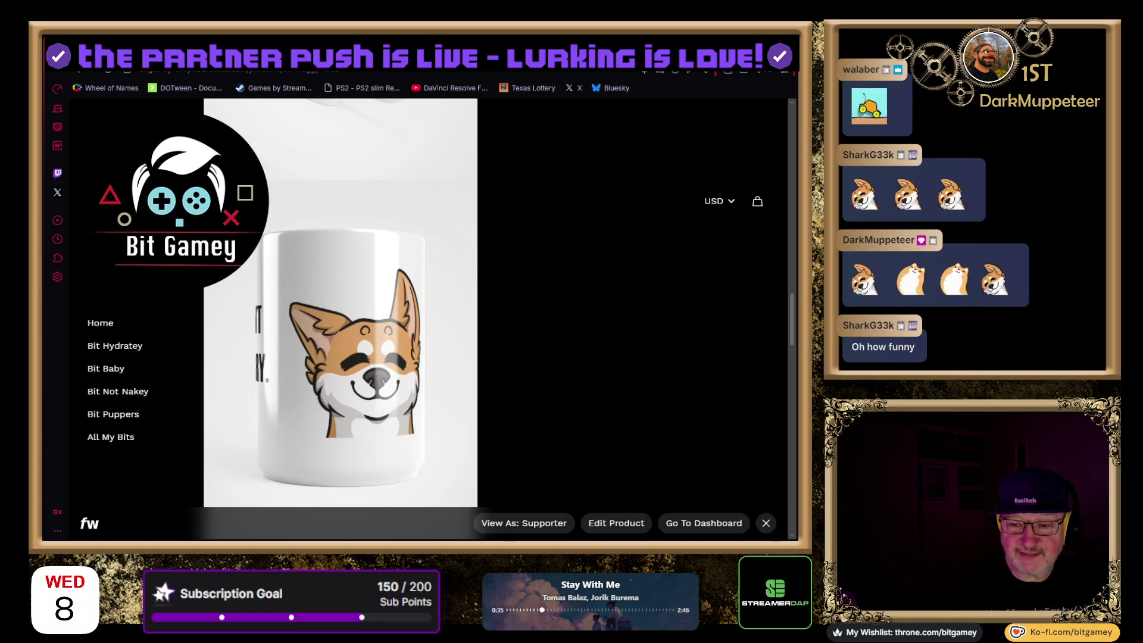
pyautogui.scroll(-10, 527, 283)
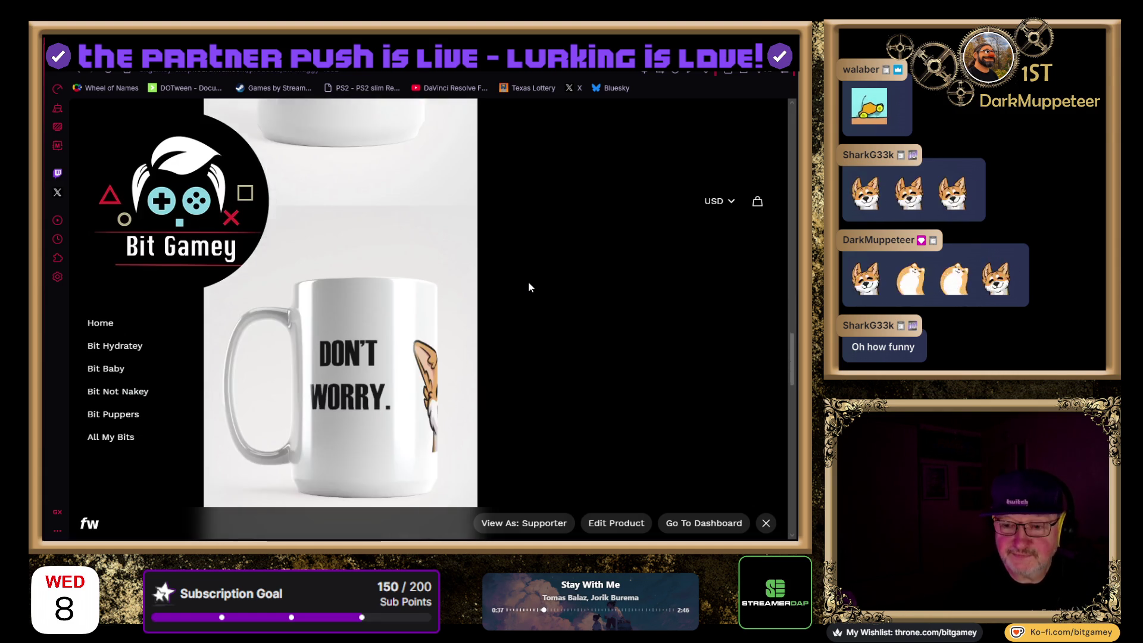
pyautogui.scroll(-5, 559, 240)
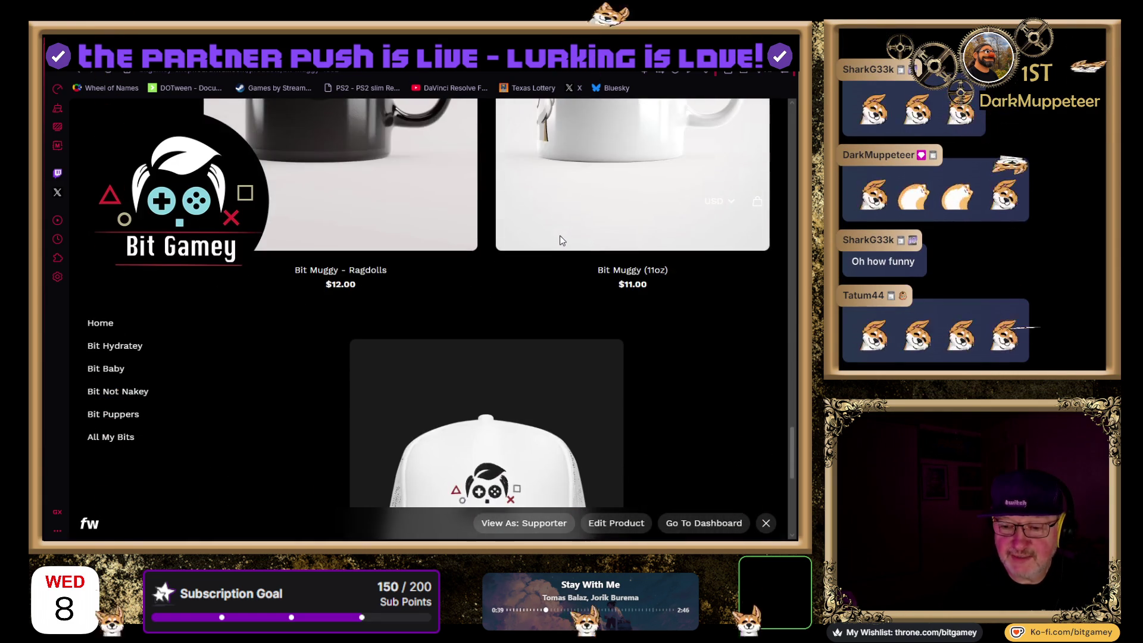
pyautogui.scroll(-2, 557, 228)
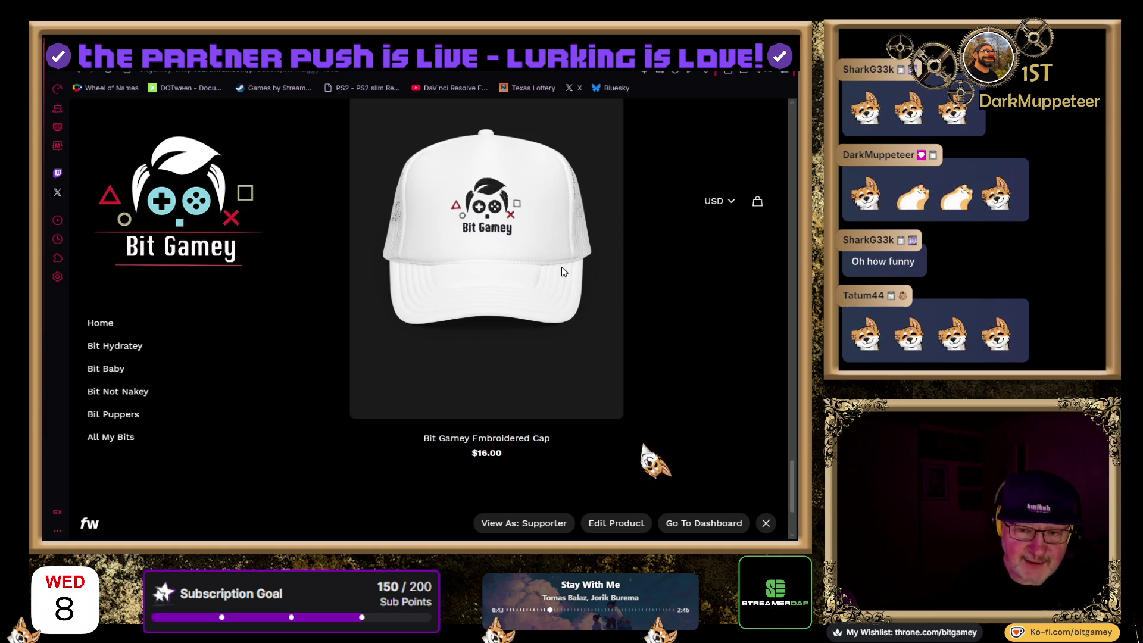
pyautogui.scroll(-1, 691, 277)
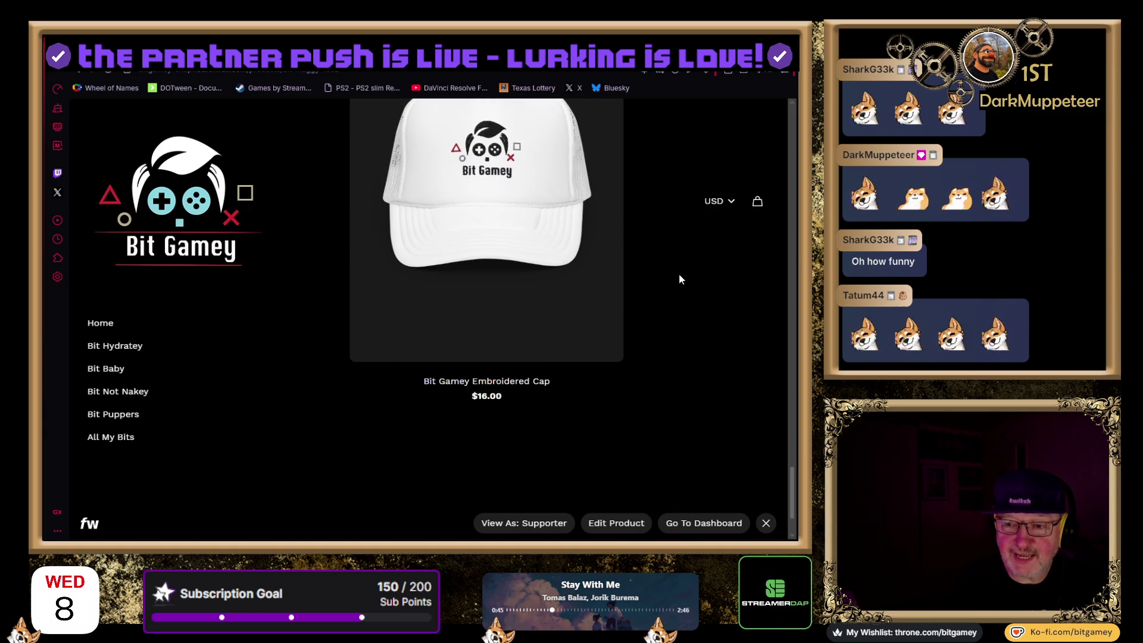
pyautogui.scroll(-2, 679, 280)
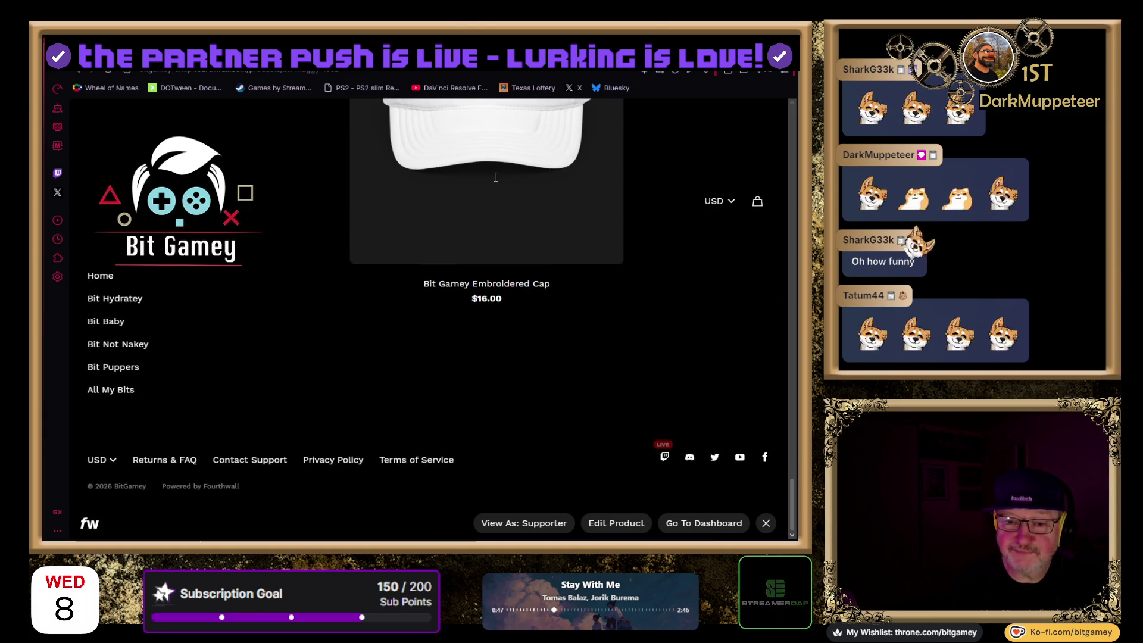
pyautogui.click(80, 74)
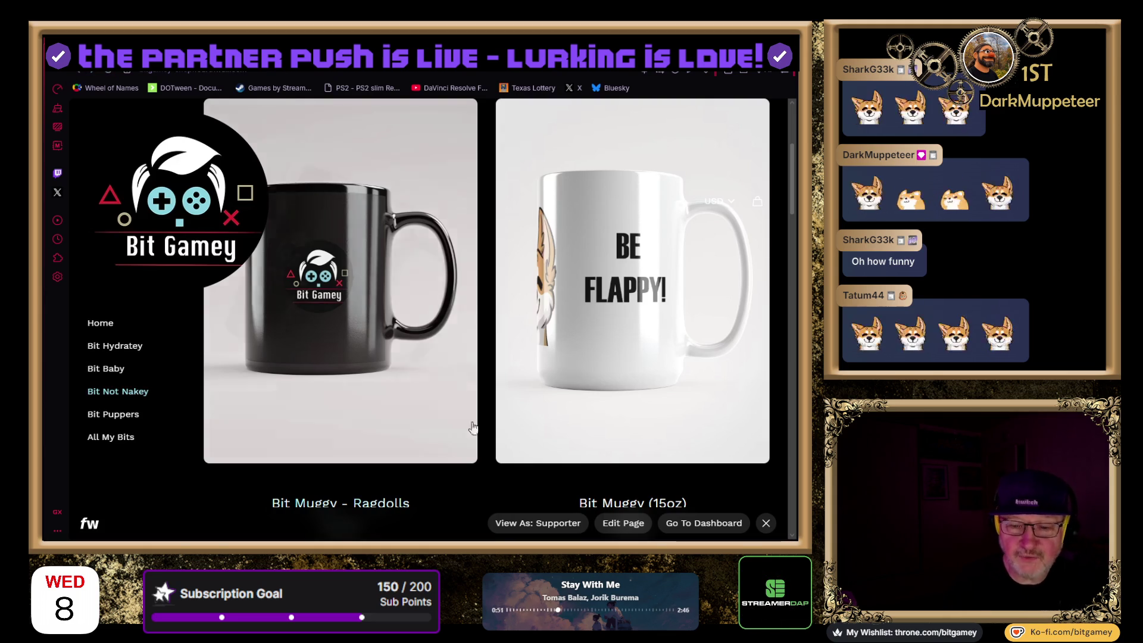
pyautogui.scroll(-2, 490, 360)
pyautogui.scroll(-5, 491, 356)
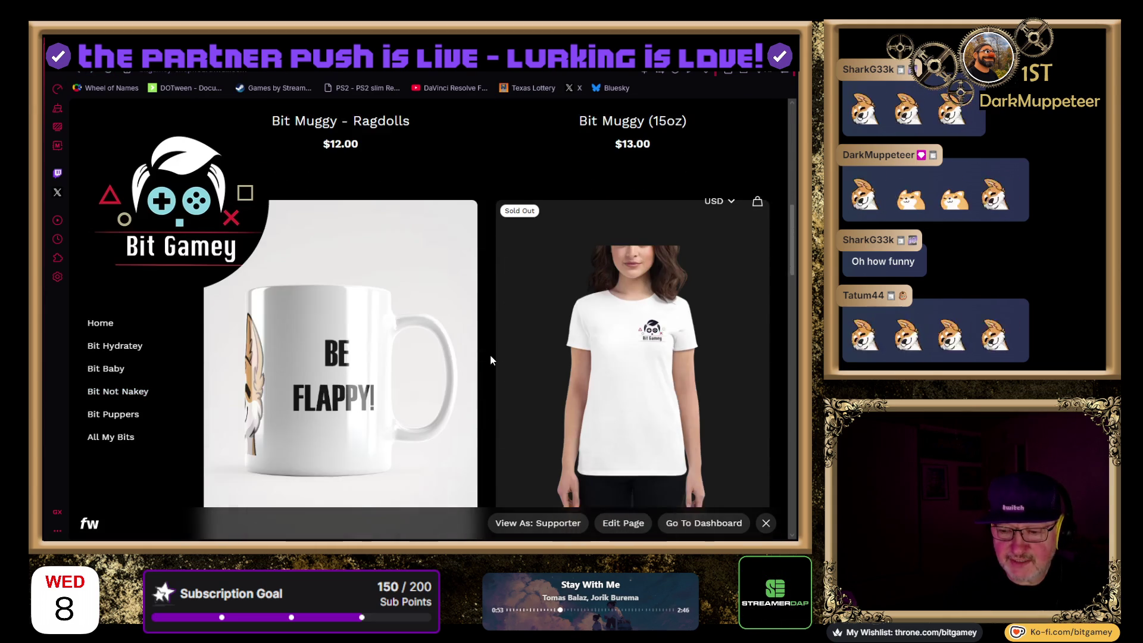
pyautogui.scroll(-1, 491, 357)
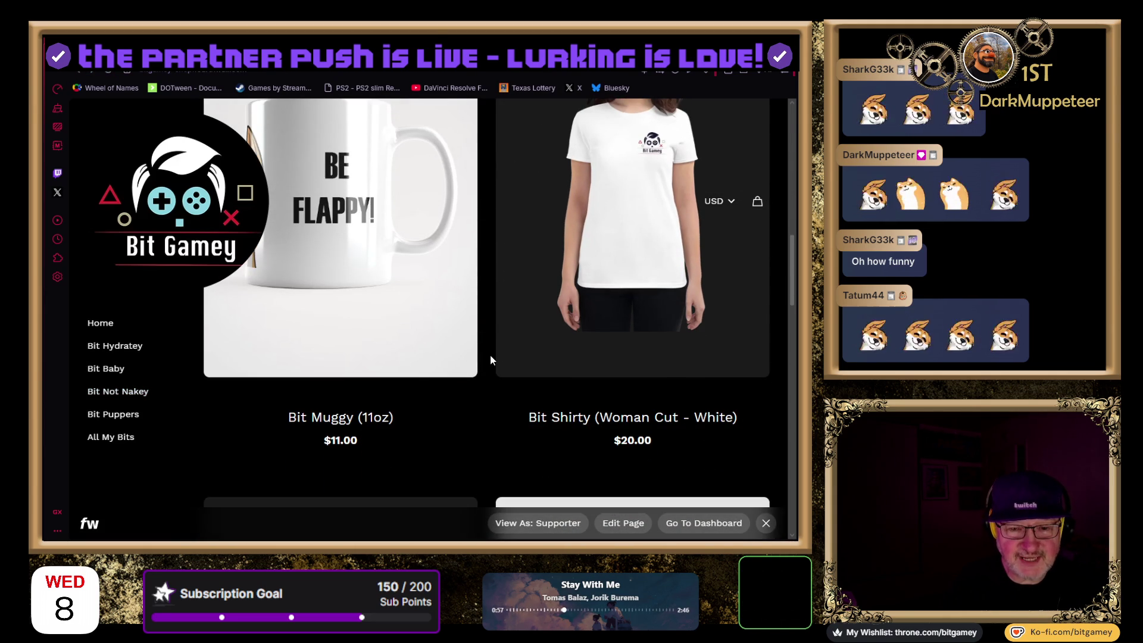
pyautogui.scroll(-5, 491, 360)
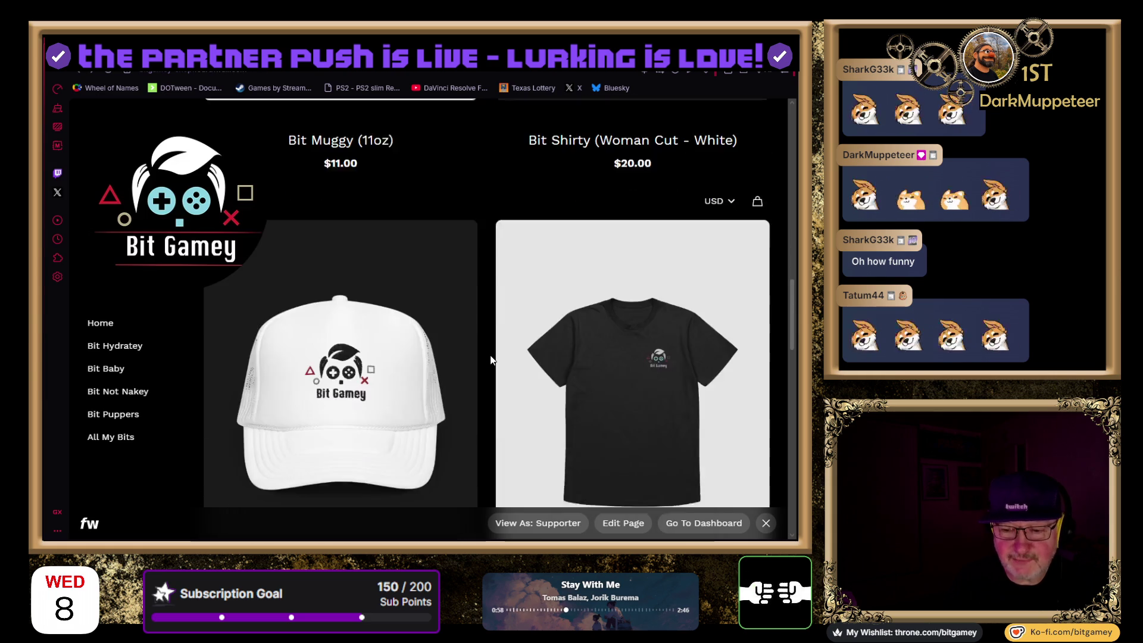
pyautogui.scroll(-2, 490, 361)
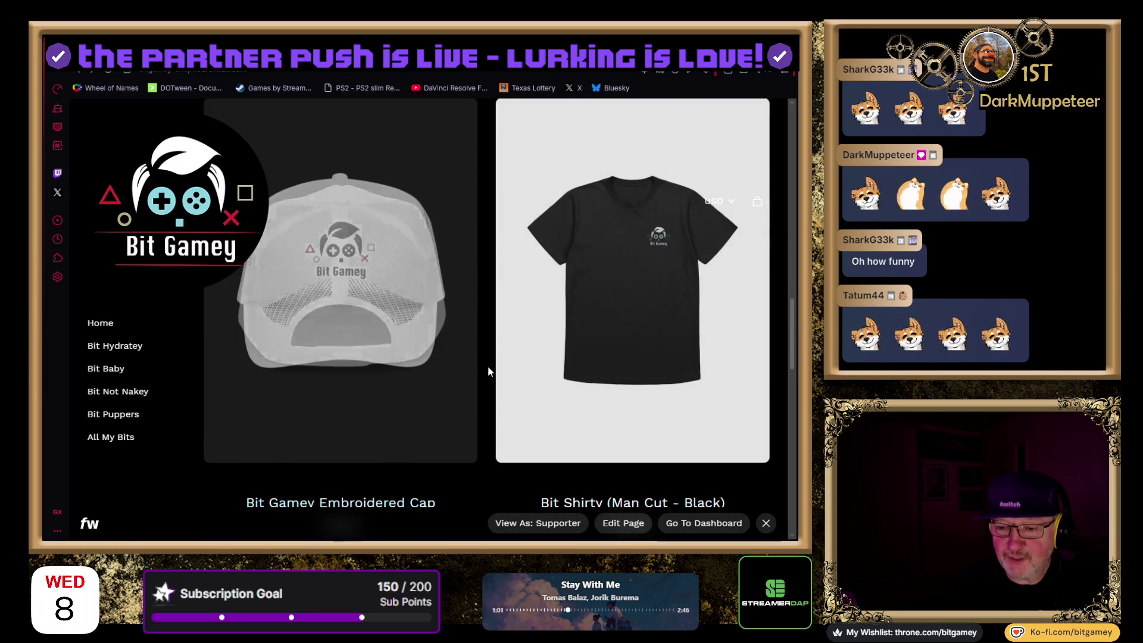
pyautogui.scroll(-3, 488, 371)
pyautogui.scroll(-5, 487, 372)
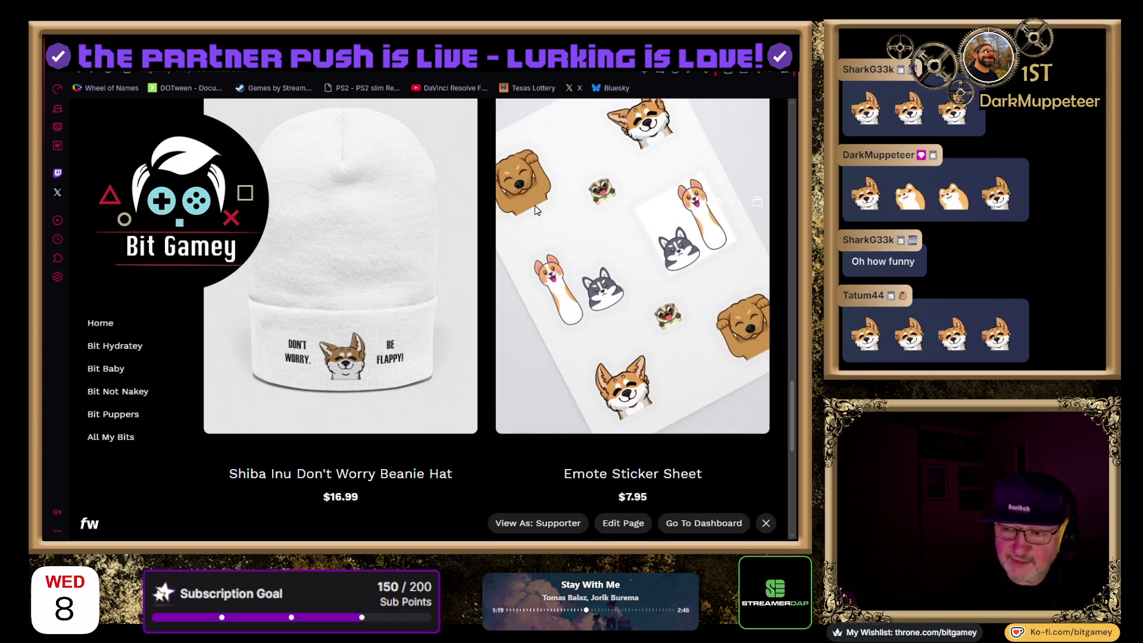
pyautogui.scroll(-1, 539, 212)
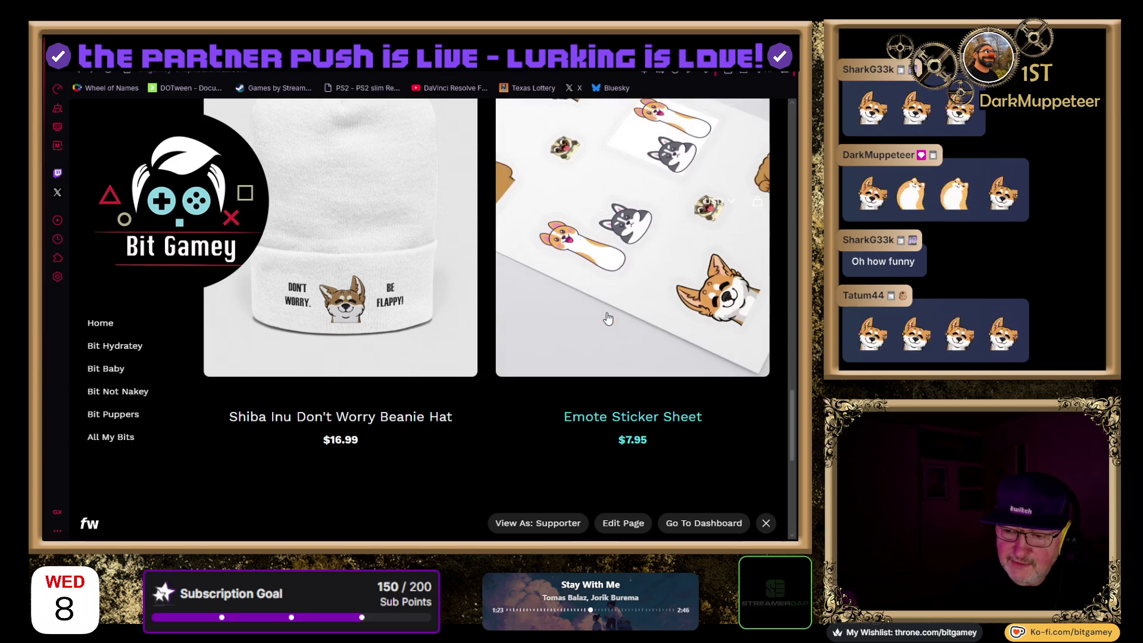
pyautogui.scroll(3, 596, 345)
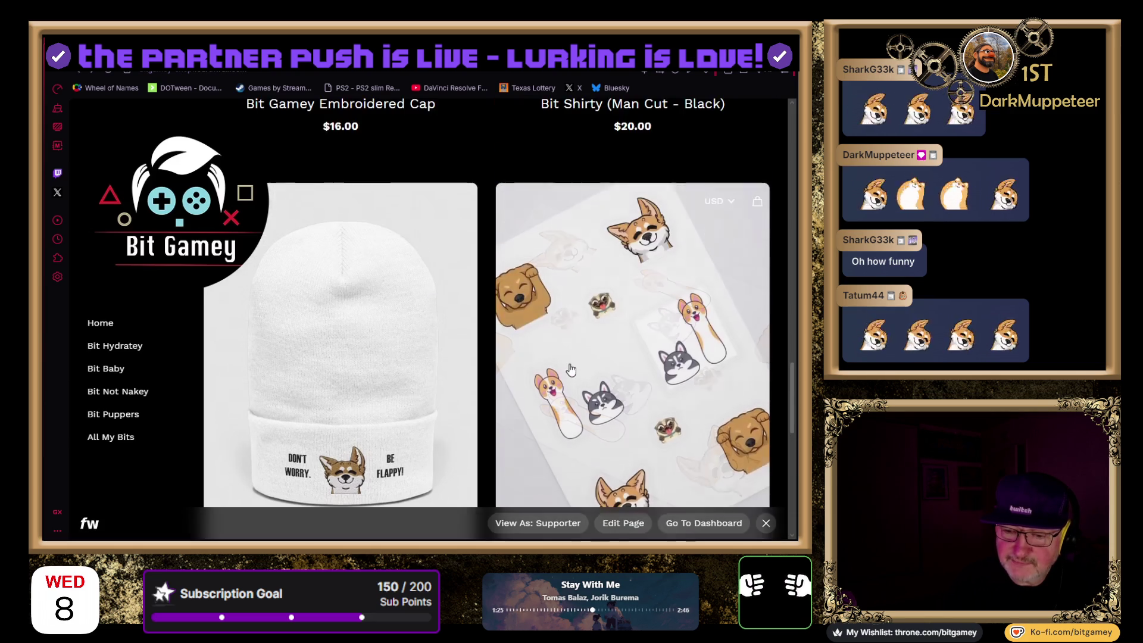
pyautogui.scroll(-3, 455, 289)
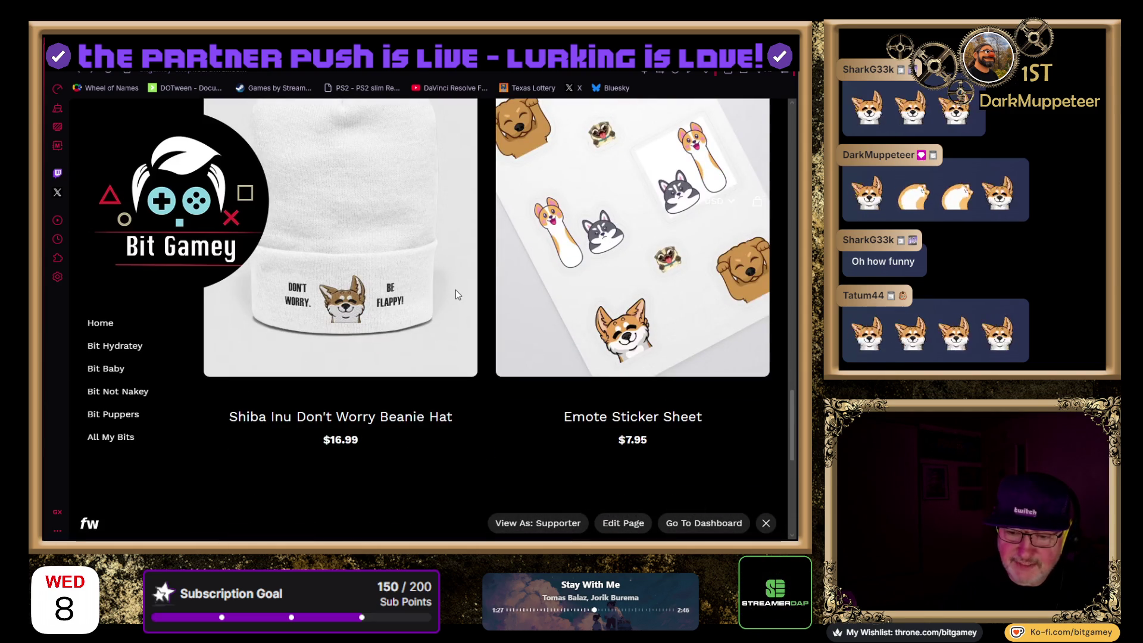
pyautogui.scroll(1, 456, 289)
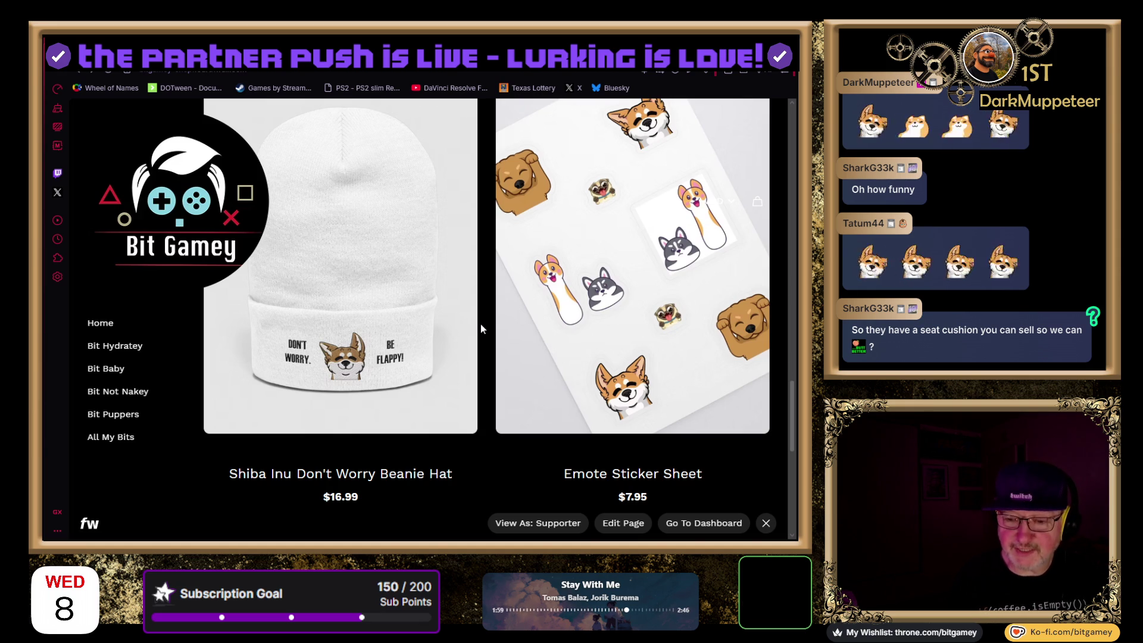
# Open the Shiba Inu Don't Worry Beanie Hat product page from the store grid
pyautogui.scroll(-2, 484, 369)
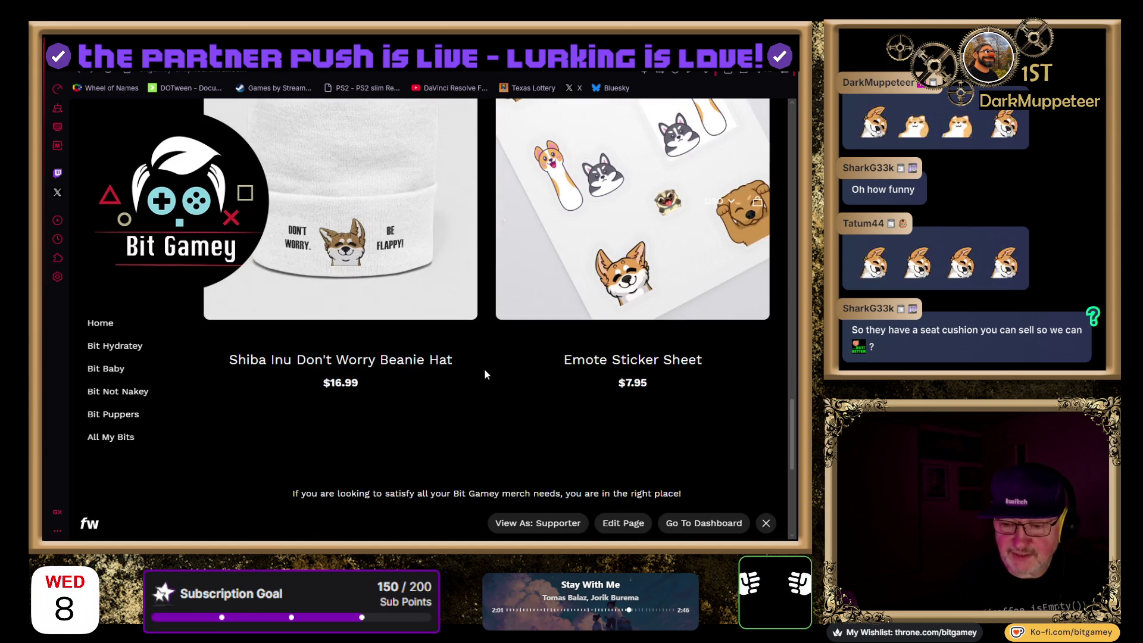
pyautogui.scroll(2, 484, 370)
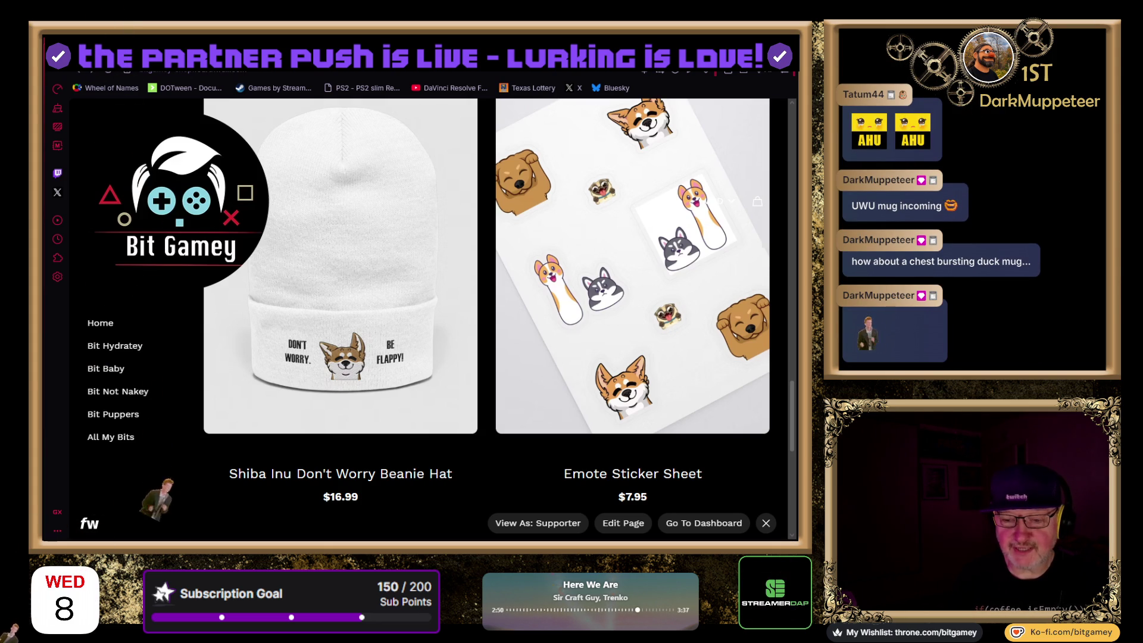
pyautogui.click(469, 470)
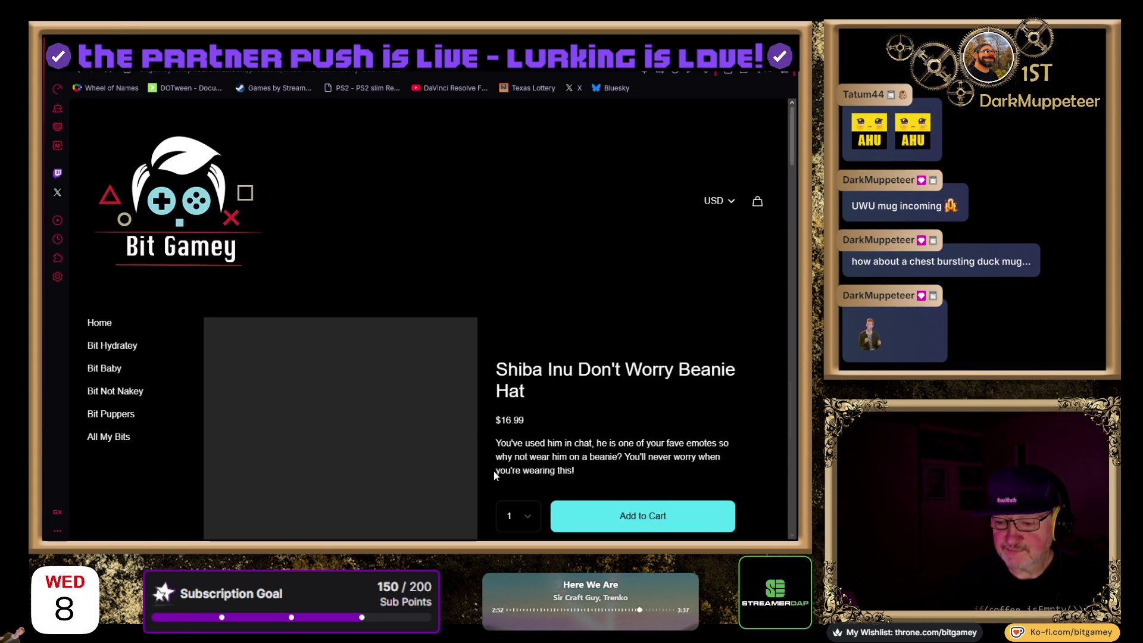
pyautogui.scroll(-4, 536, 360)
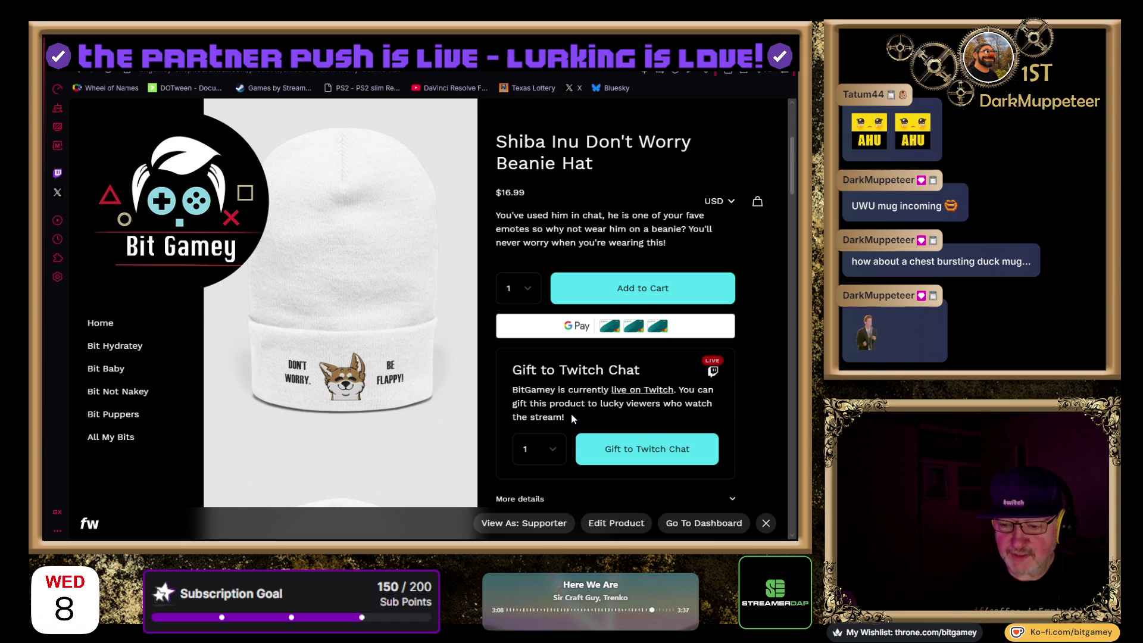
pyautogui.scroll(-2, 571, 417)
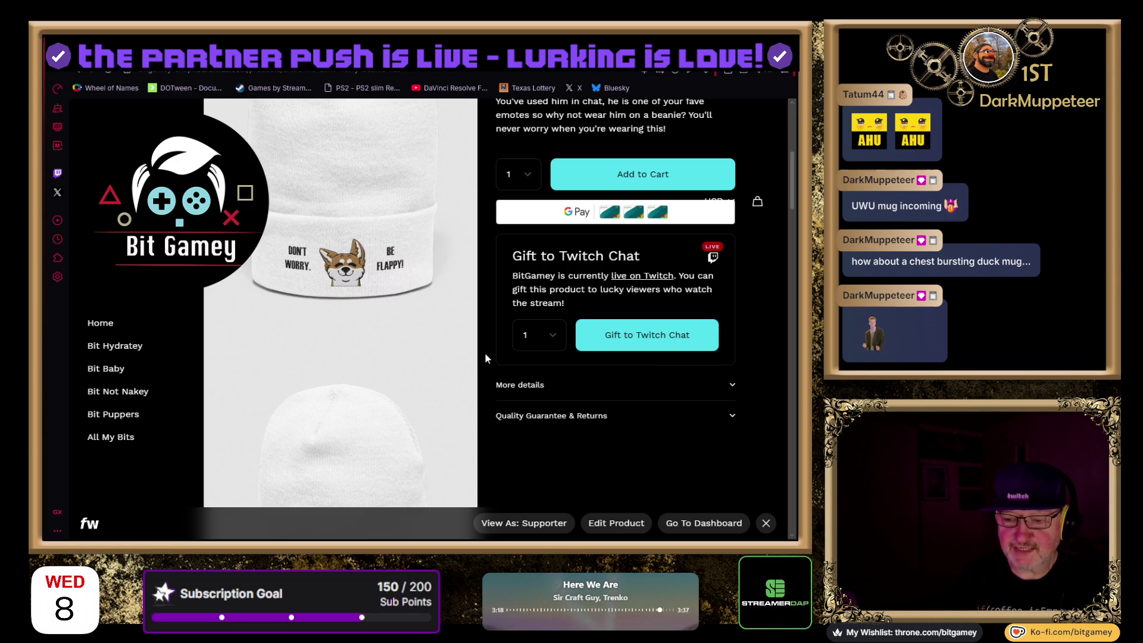
pyautogui.scroll(-4, 485, 353)
pyautogui.scroll(-5, 485, 353)
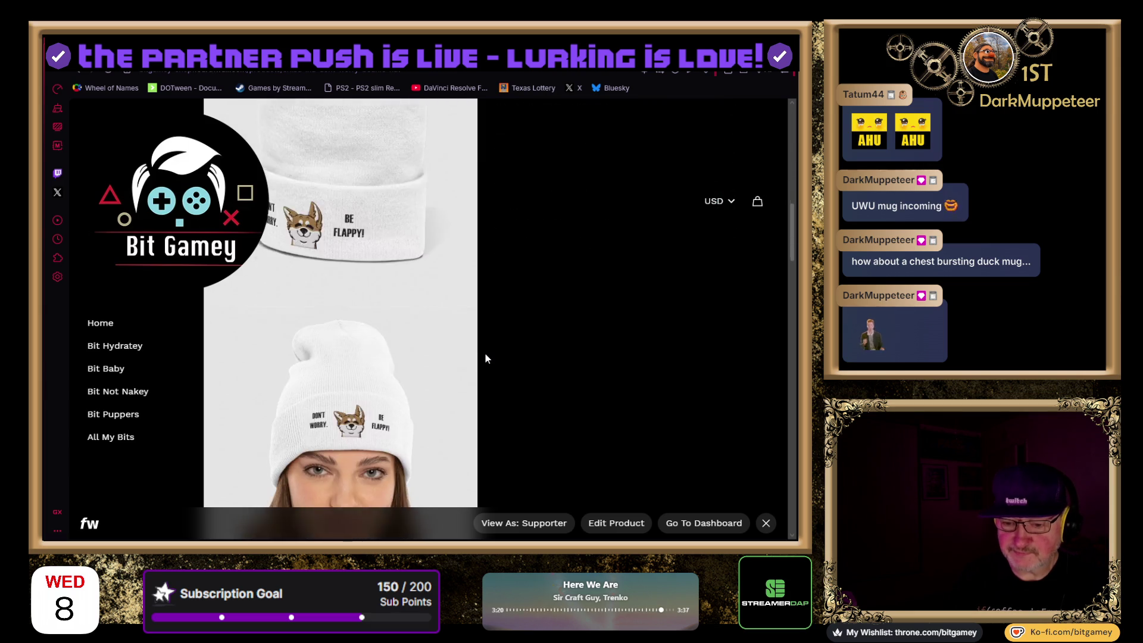
pyautogui.scroll(-1, 484, 352)
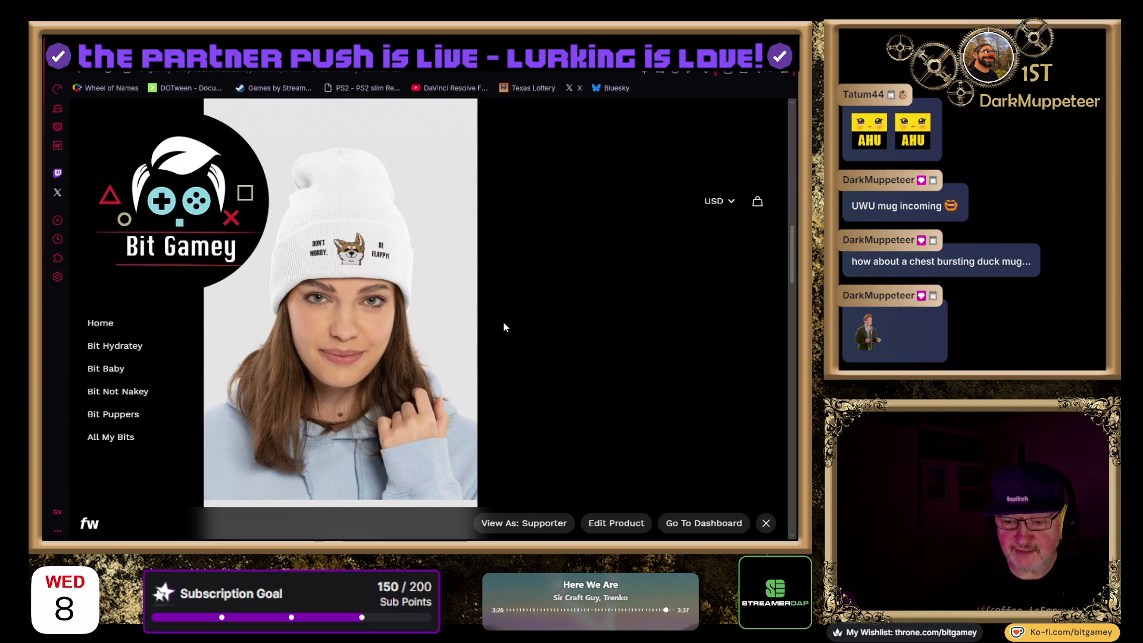
pyautogui.scroll(-1, 500, 306)
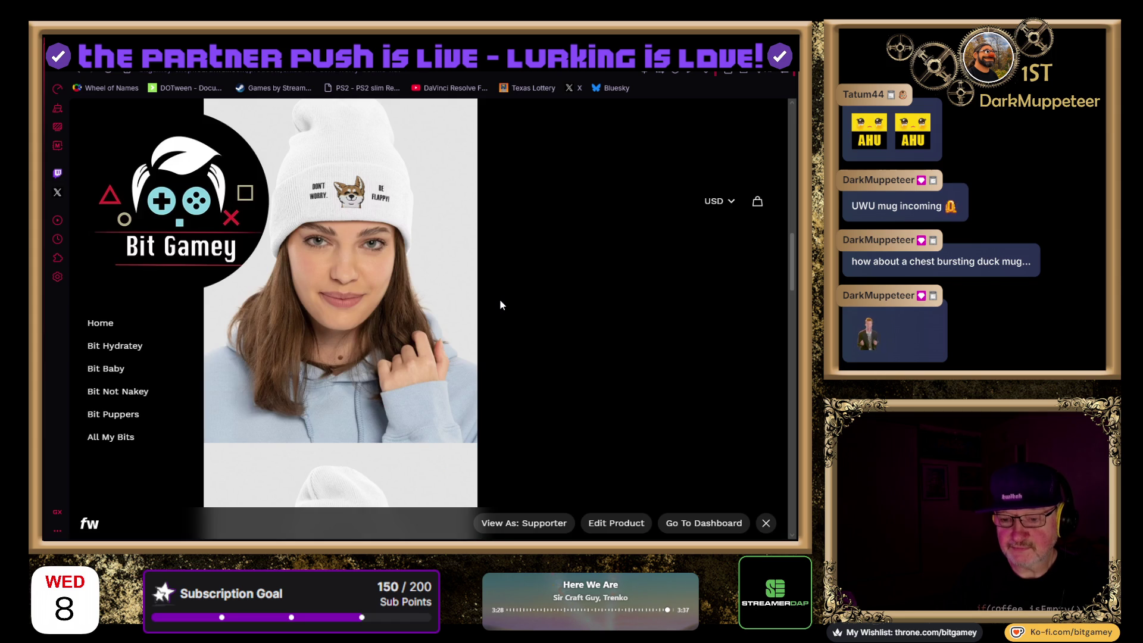
pyautogui.scroll(-5, 500, 304)
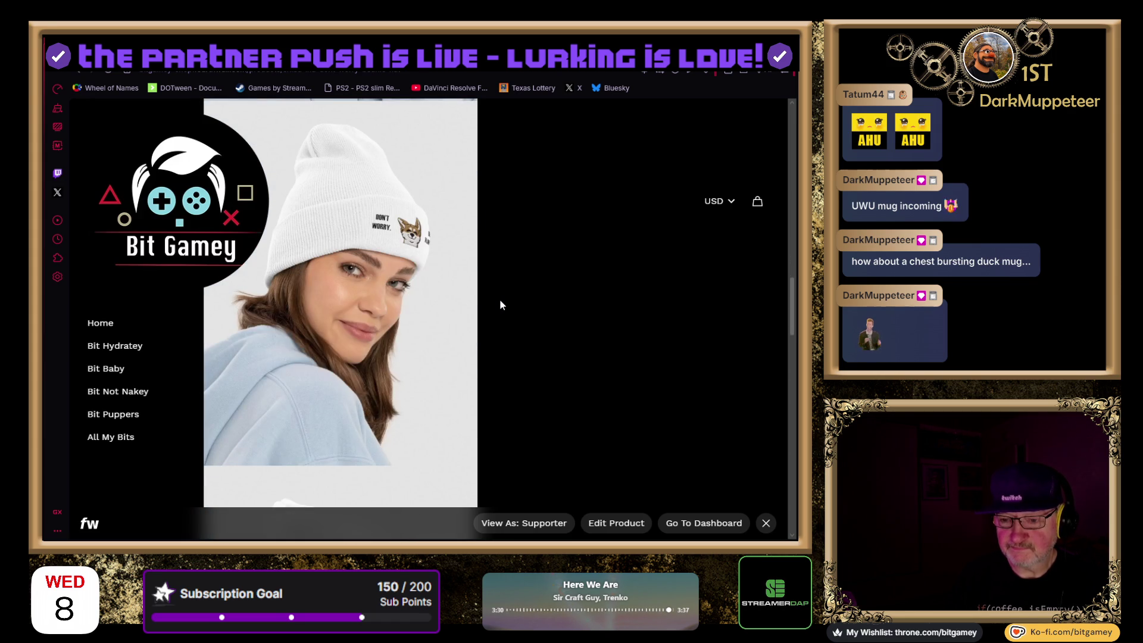
pyautogui.scroll(-5, 500, 305)
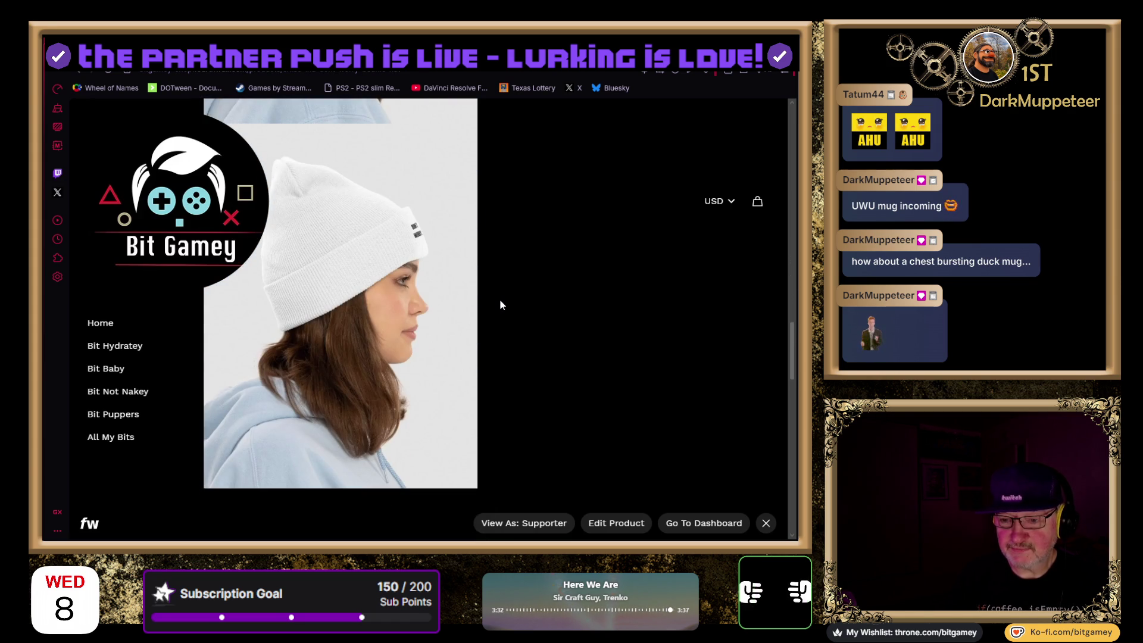
pyautogui.scroll(-5, 500, 305)
pyautogui.scroll(-3, 500, 305)
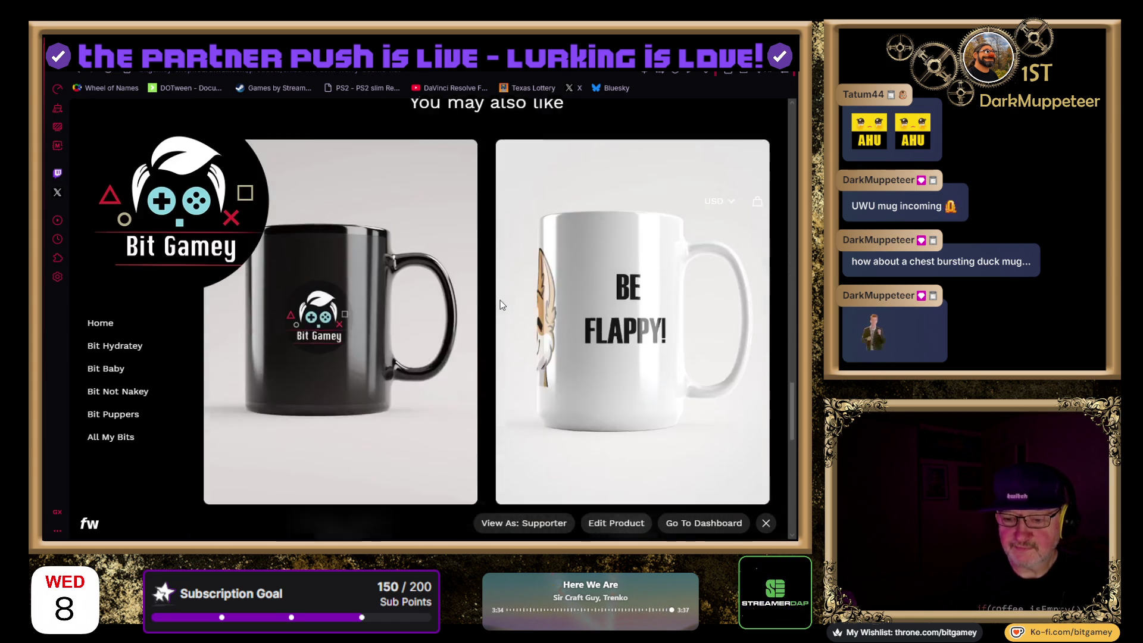
pyautogui.scroll(-5, 500, 300)
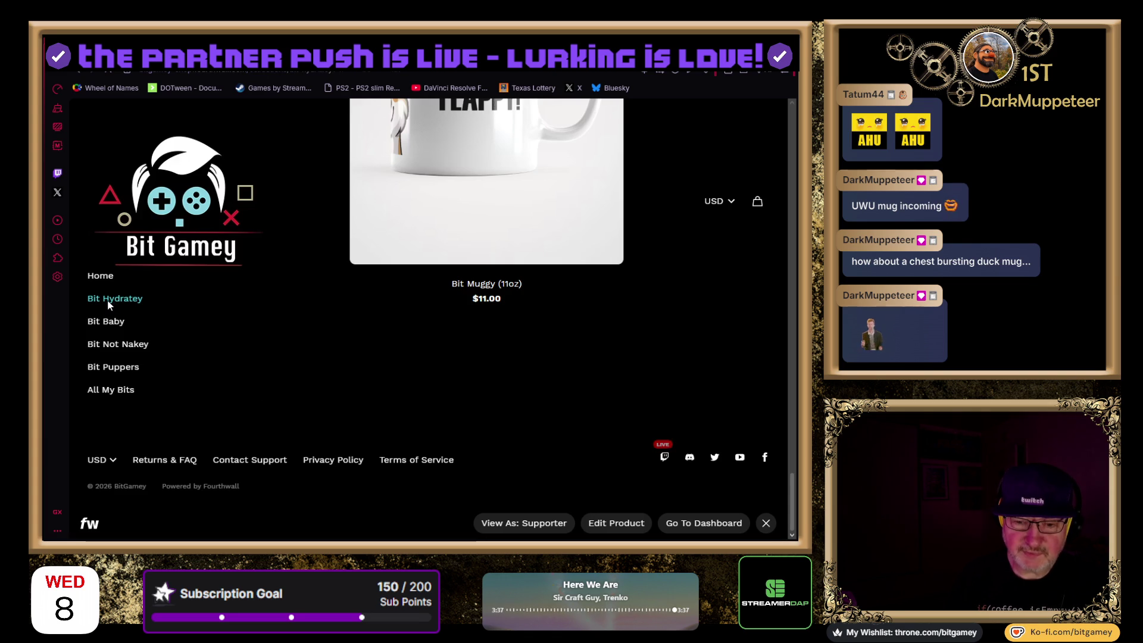
# Browse the Bit Hydratey, Bit Baby and Bit Not Nakey collections
pyautogui.click(109, 300)
pyautogui.scroll(-4, 172, 393)
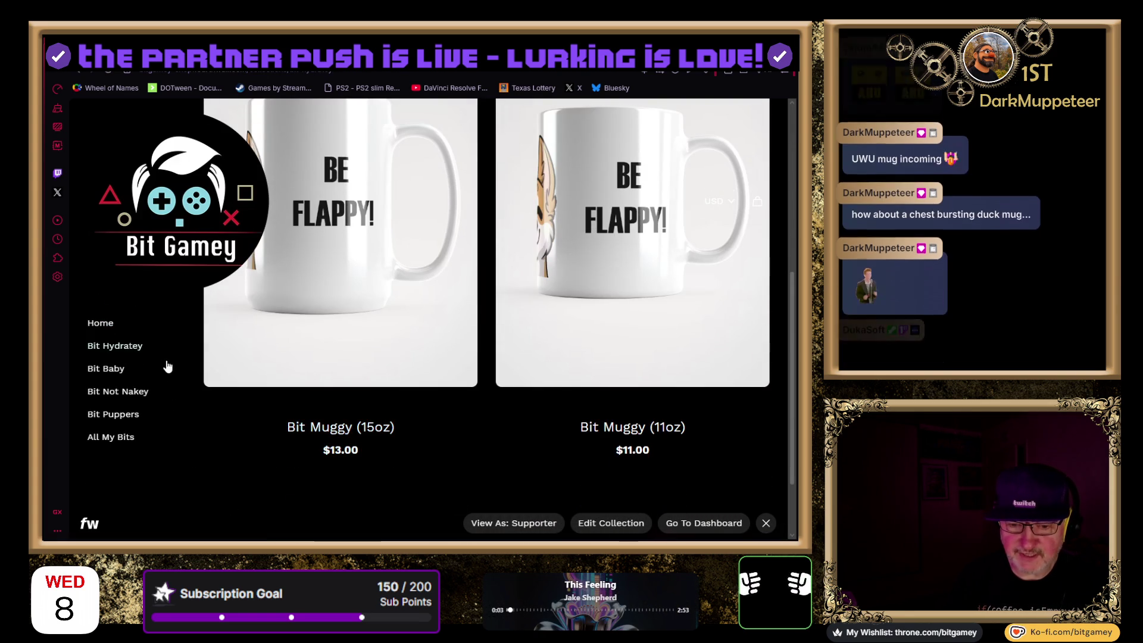
pyautogui.click(120, 368)
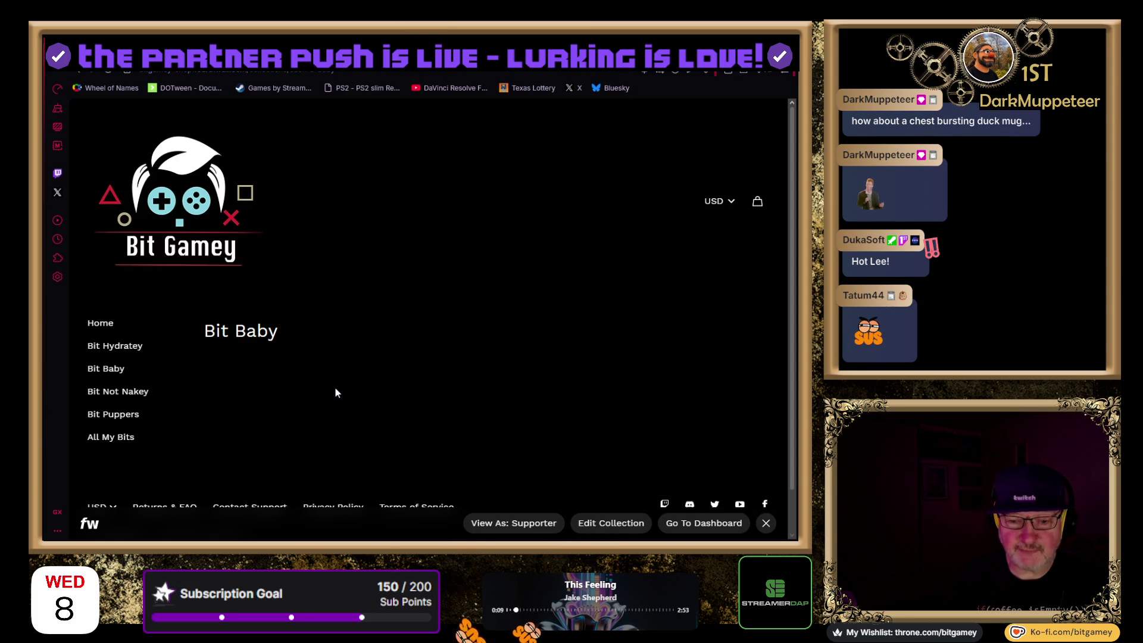
pyautogui.click(106, 396)
pyautogui.scroll(-15, 200, 443)
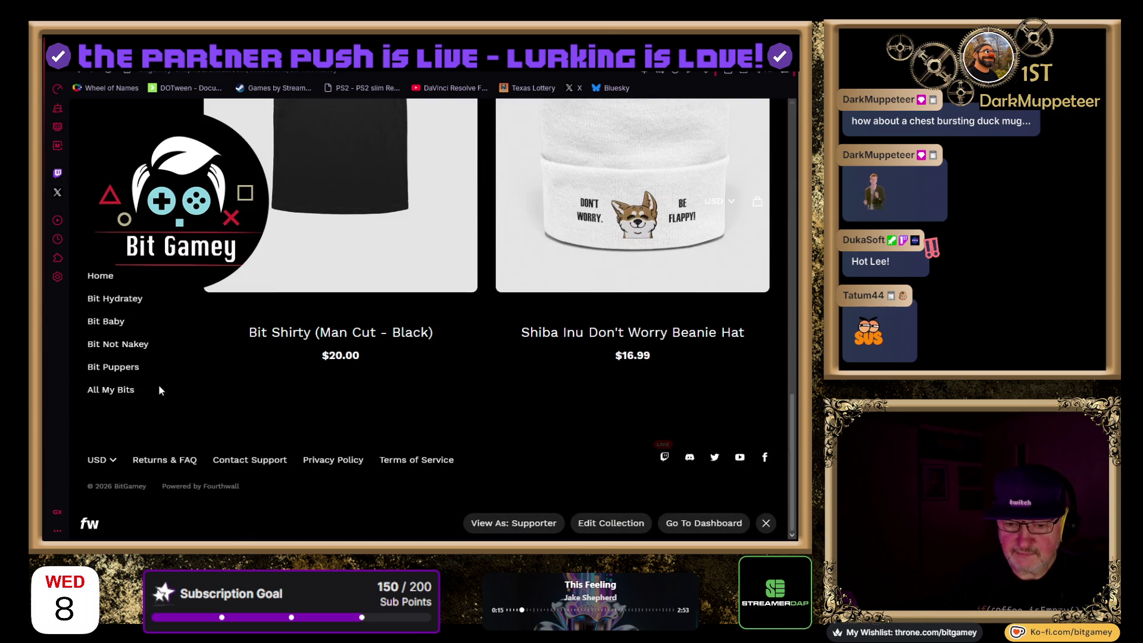
# View the Bit Puppers collection's sticker sheet, then show All Products
pyautogui.click(119, 369)
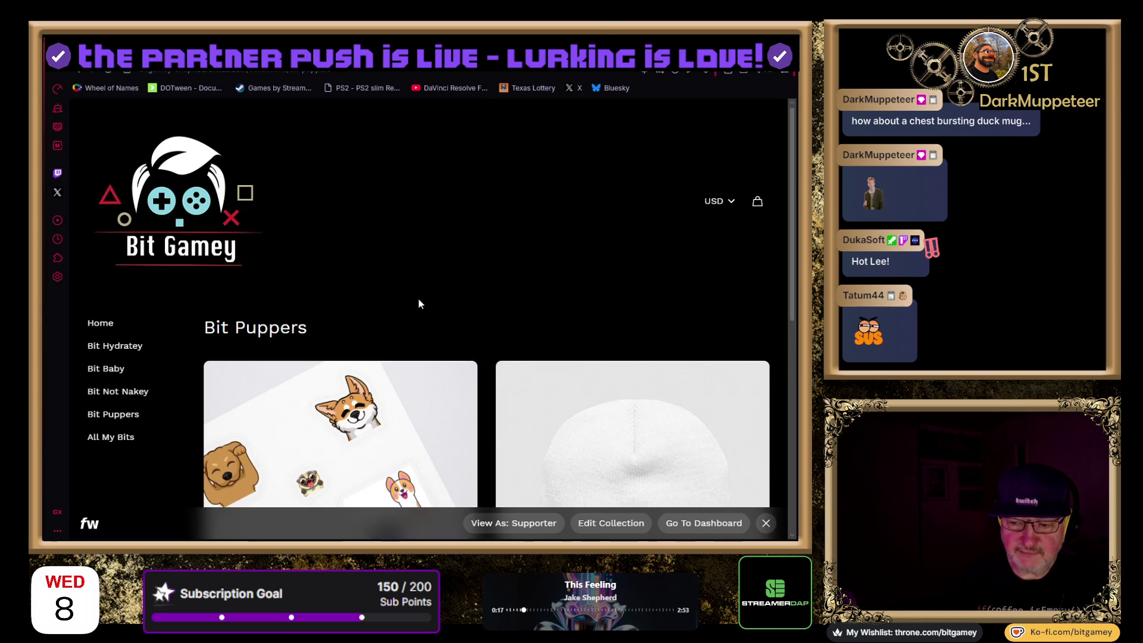
pyautogui.scroll(-5, 419, 298)
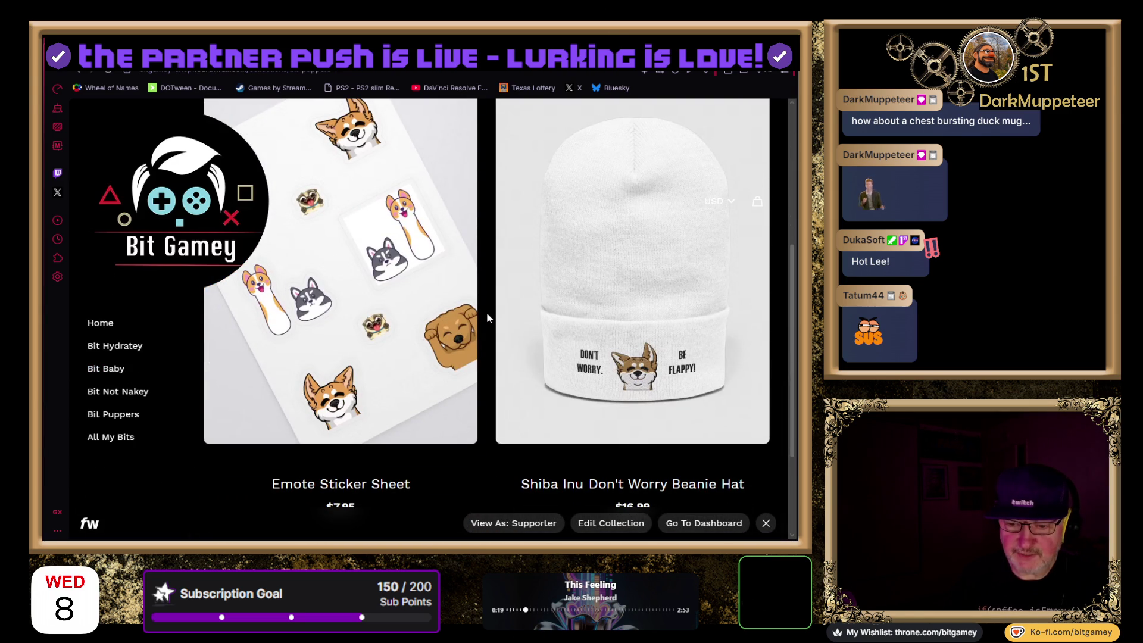
pyautogui.click(119, 438)
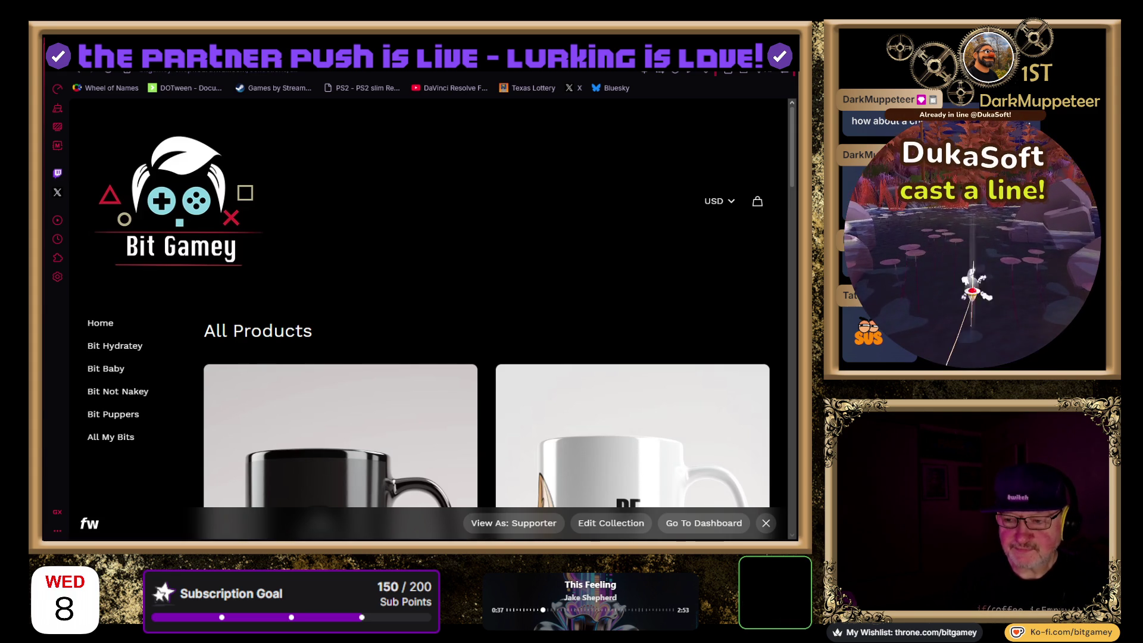
# Scroll the All Products page, then go back to the dashboard Products list
pyautogui.scroll(-3, 509, 262)
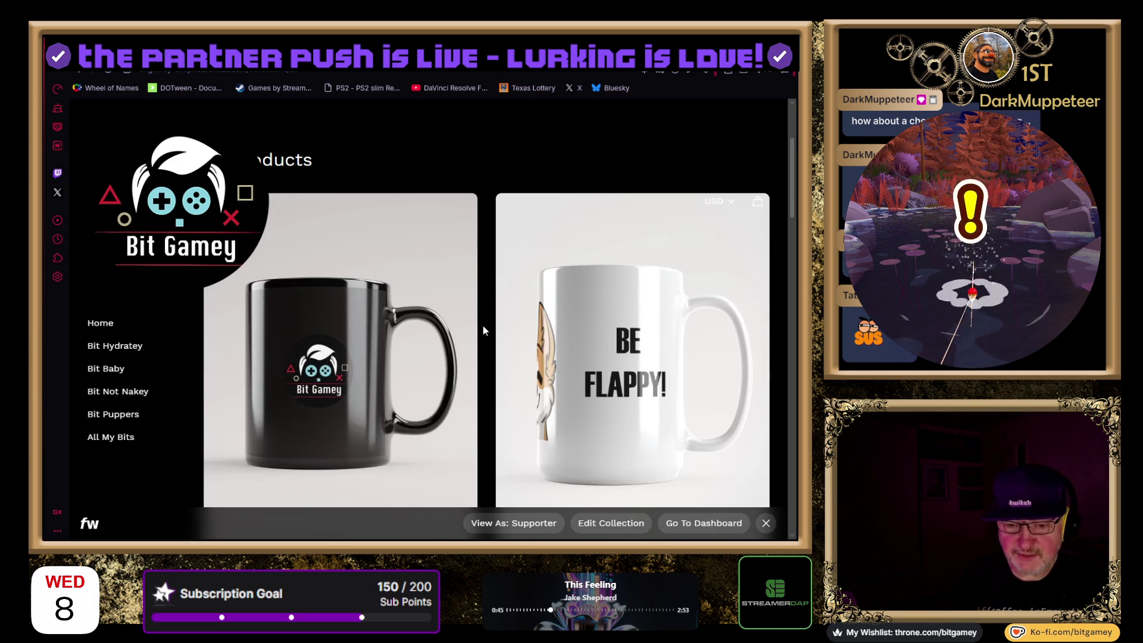
pyautogui.hotkey('alt', 'Left')
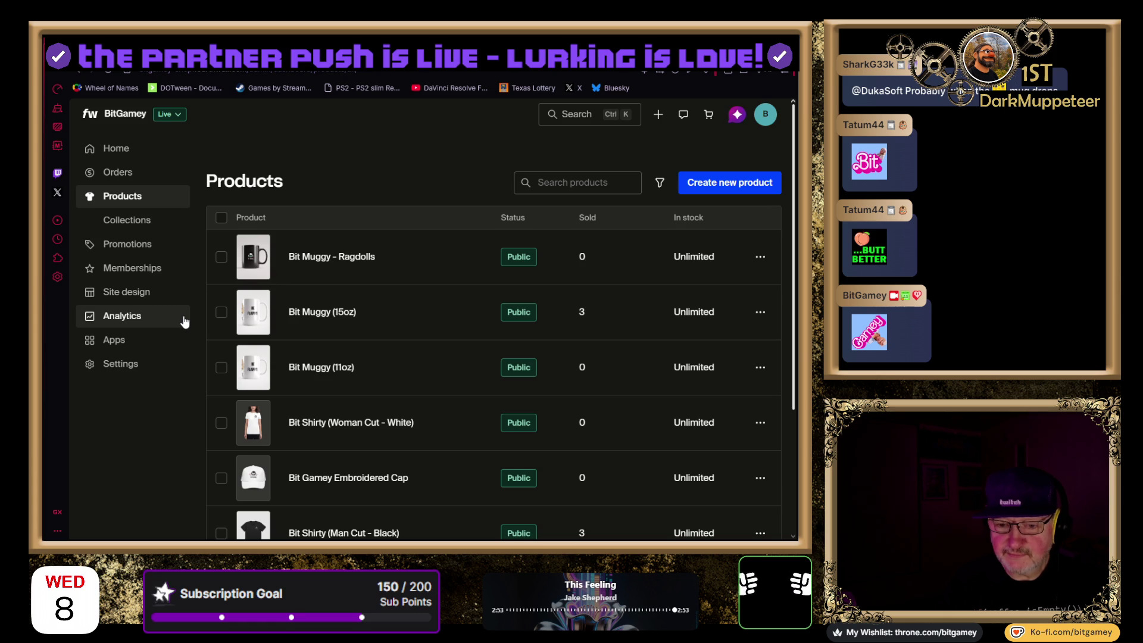
pyautogui.scroll(-2, 184, 320)
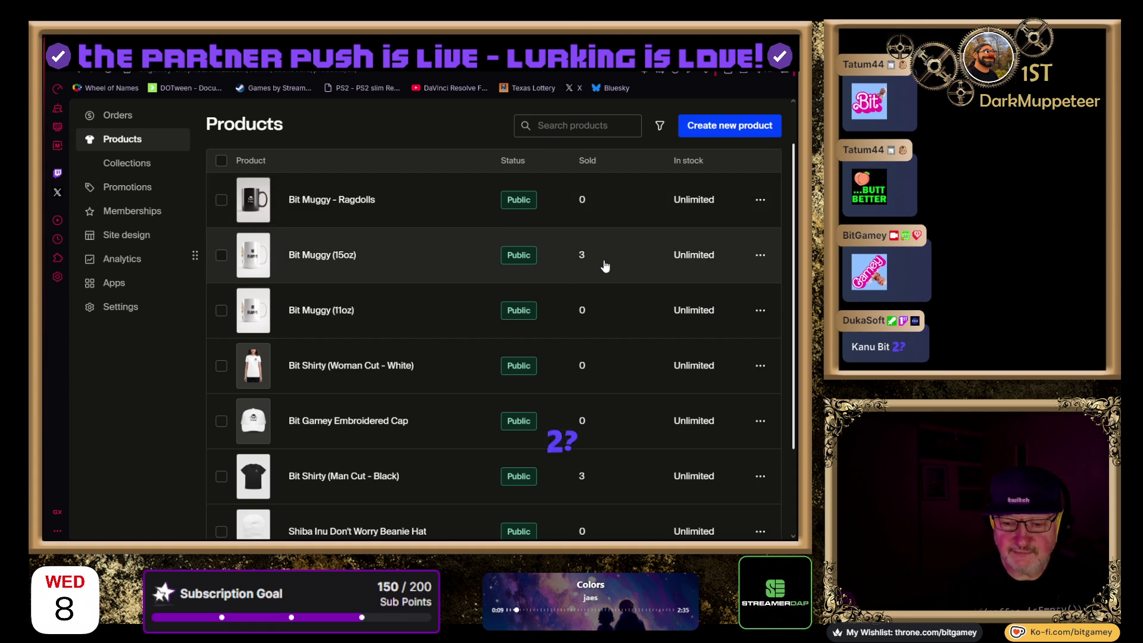
pyautogui.scroll(-1, 615, 479)
pyautogui.scroll(-2, 616, 481)
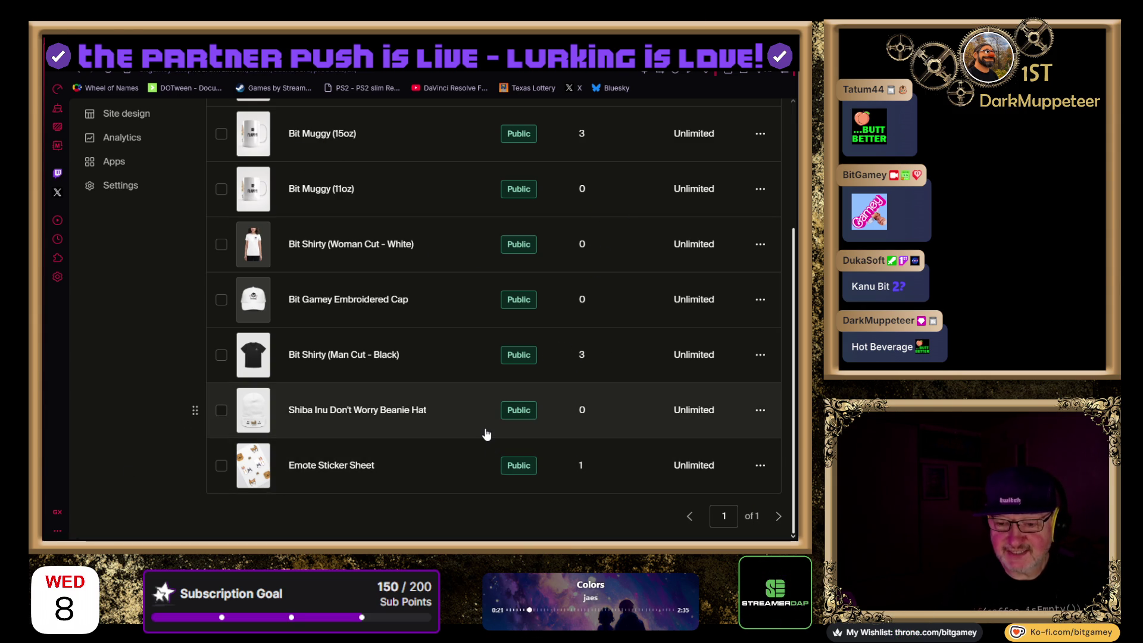
pyautogui.scroll(1, 487, 434)
pyautogui.scroll(3, 458, 415)
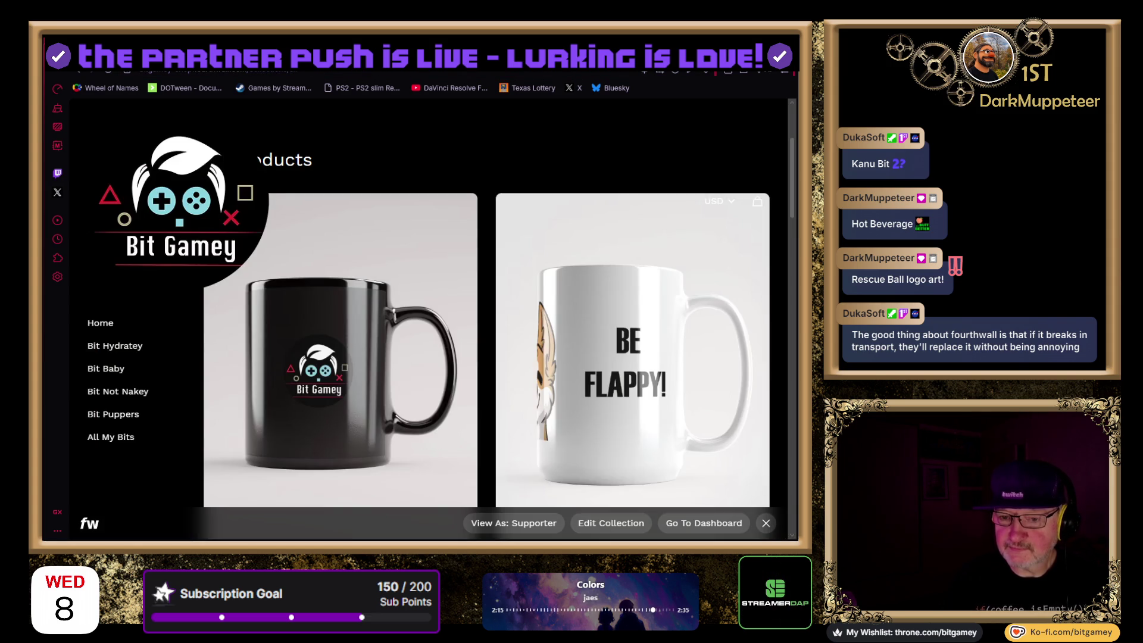
# Select the storefront web address, then go back to the dashboard product list
pyautogui.click(257, 72)
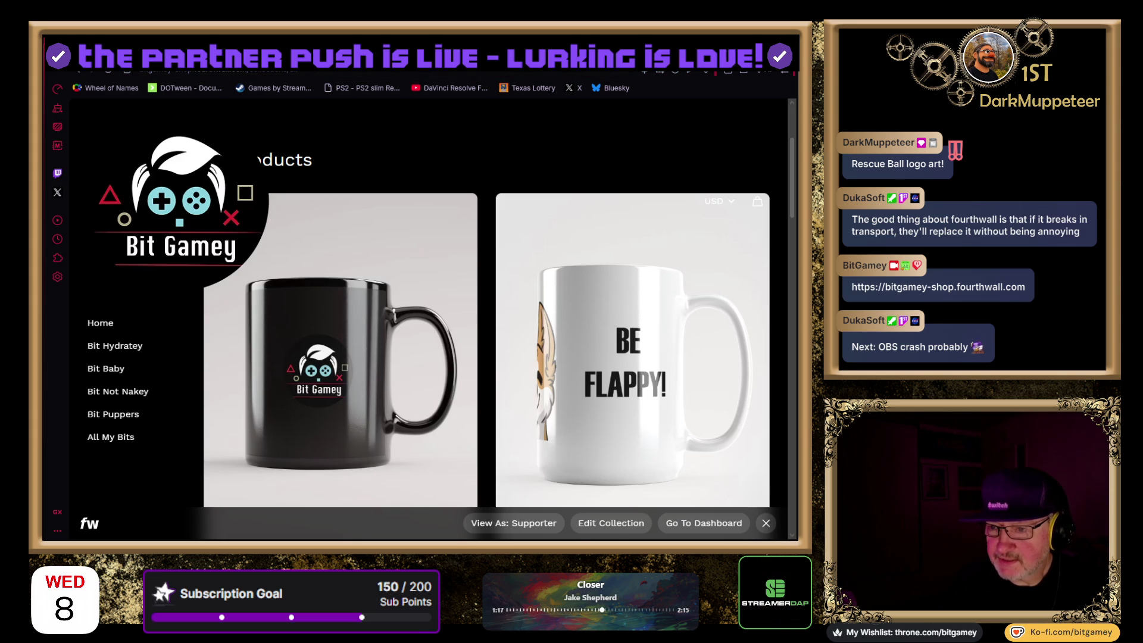
pyautogui.hotkey('alt', 'Left')
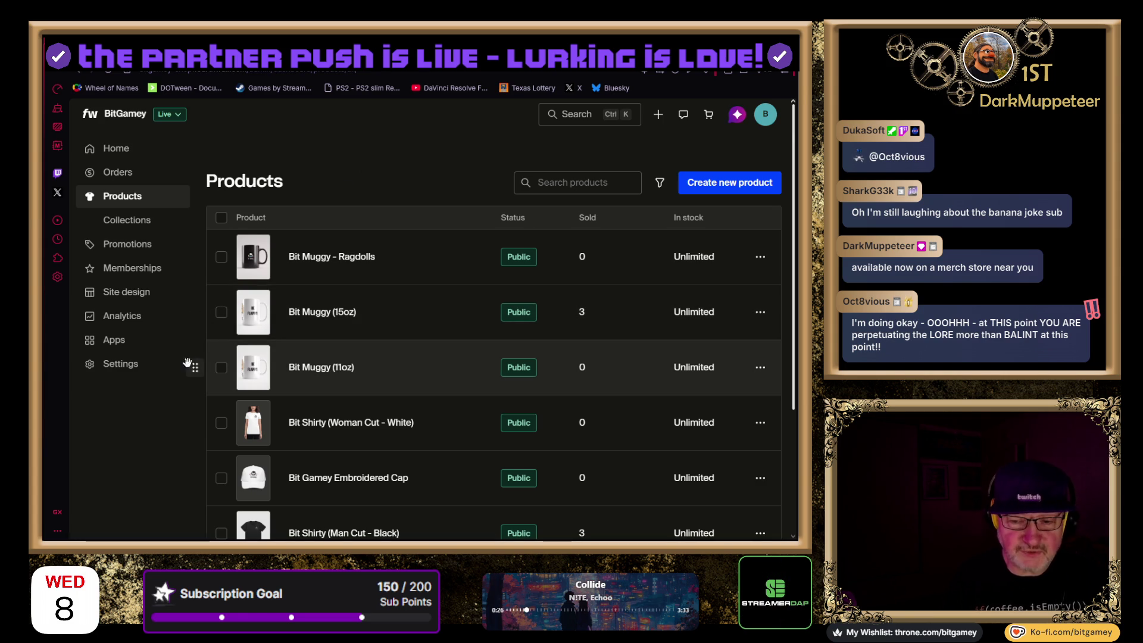
pyautogui.scroll(-1, 196, 439)
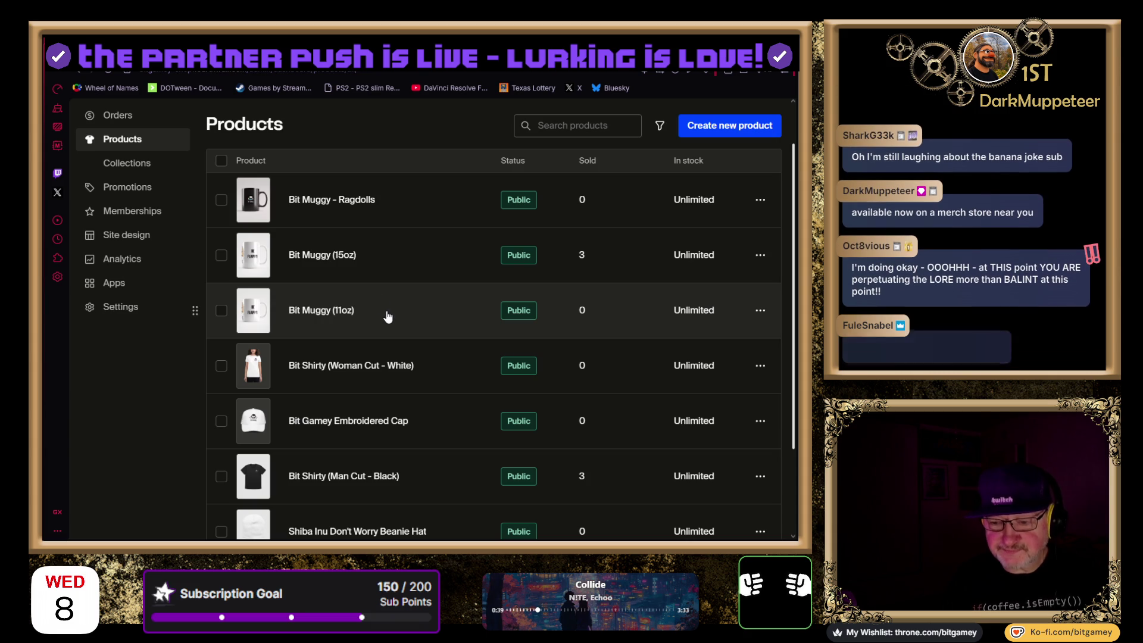
pyautogui.scroll(-2, 387, 316)
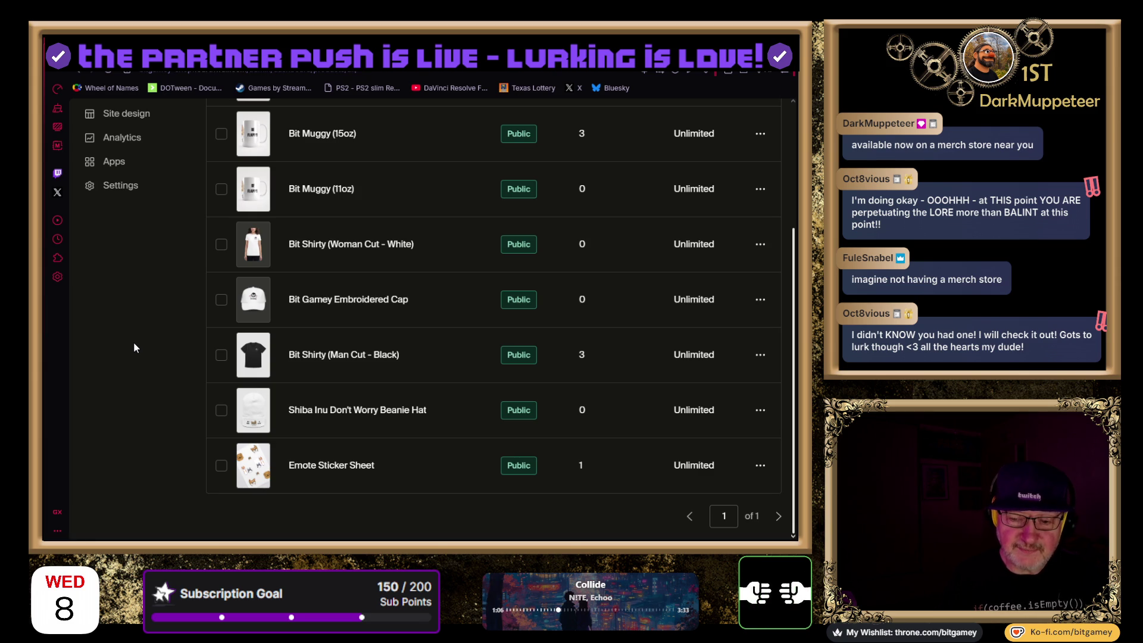
# Open the Emote Sticker Sheet edit page and scroll to its corgi design photos
pyautogui.click(287, 467)
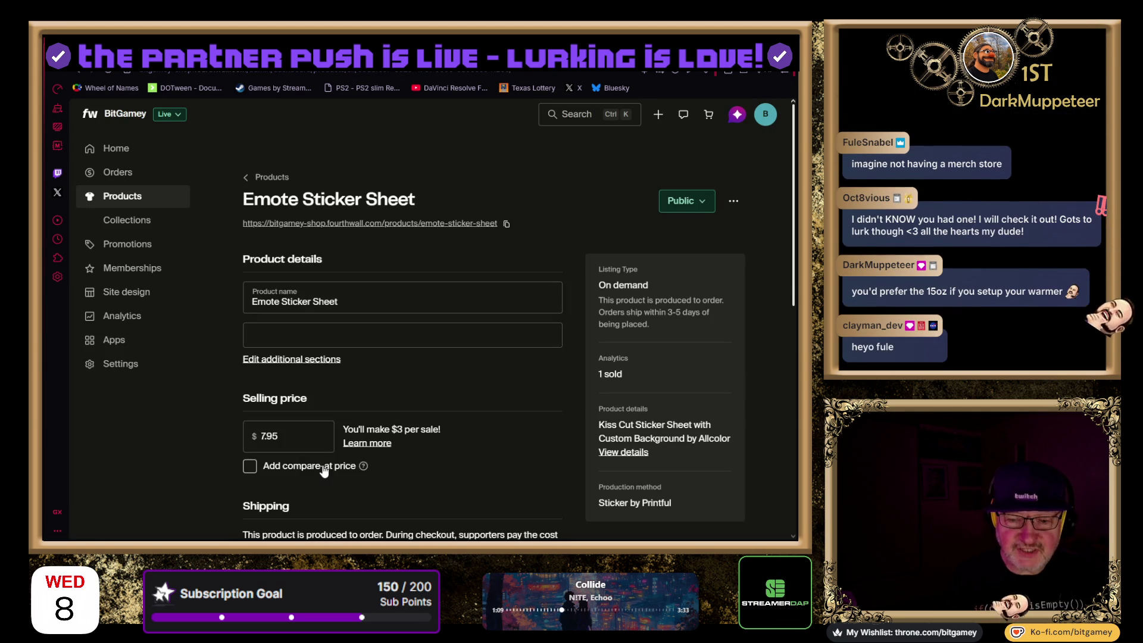
pyautogui.scroll(-5, 177, 422)
pyautogui.scroll(-2, 181, 406)
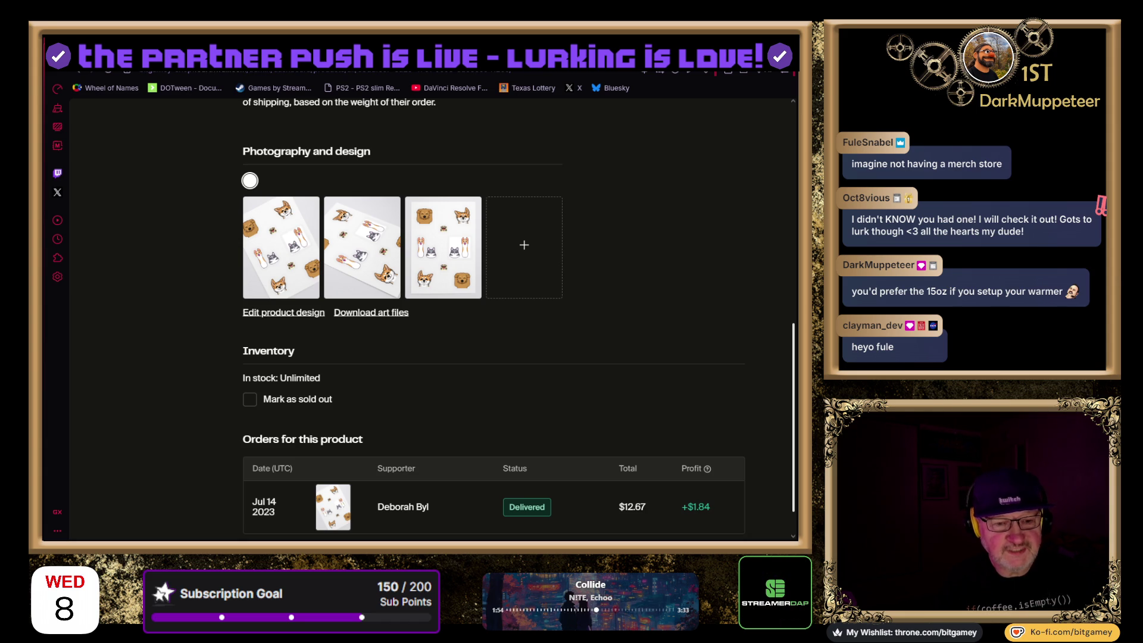
pyautogui.scroll(2, 189, 353)
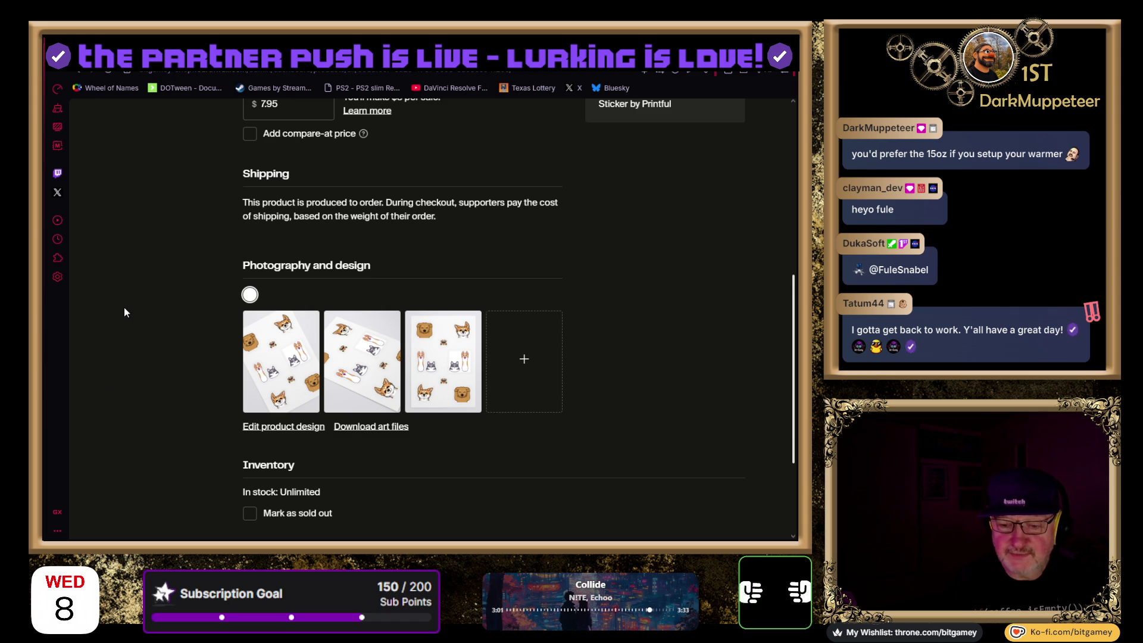
pyautogui.scroll(1, 124, 308)
pyautogui.scroll(3, 125, 312)
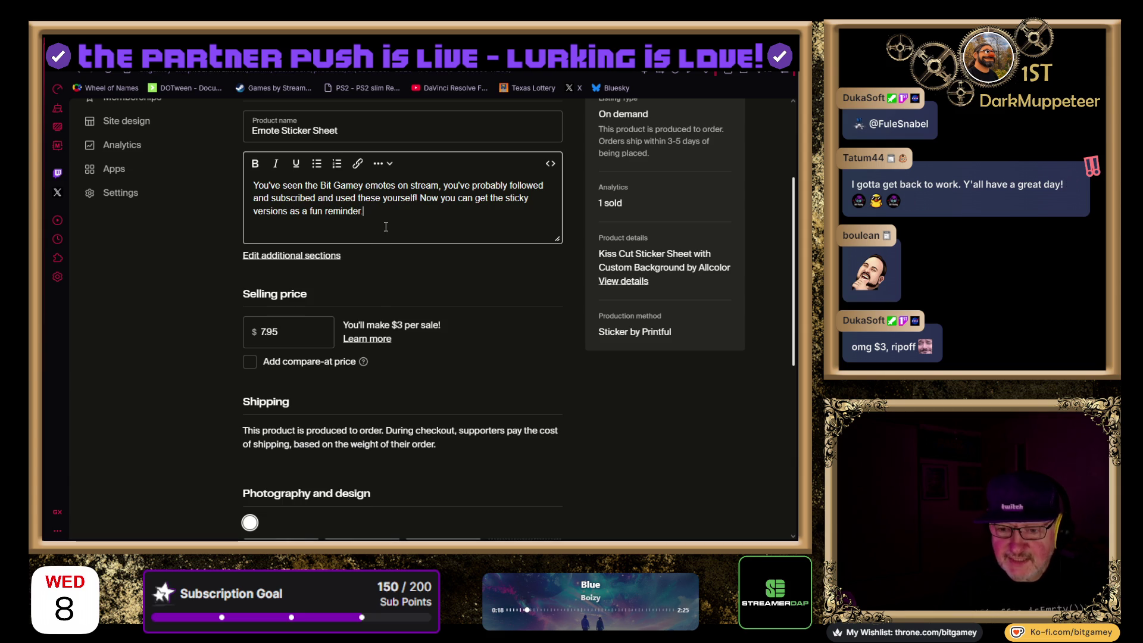
# Look over the Emote Sticker Sheet product page and reload it
pyautogui.scroll(3, 187, 266)
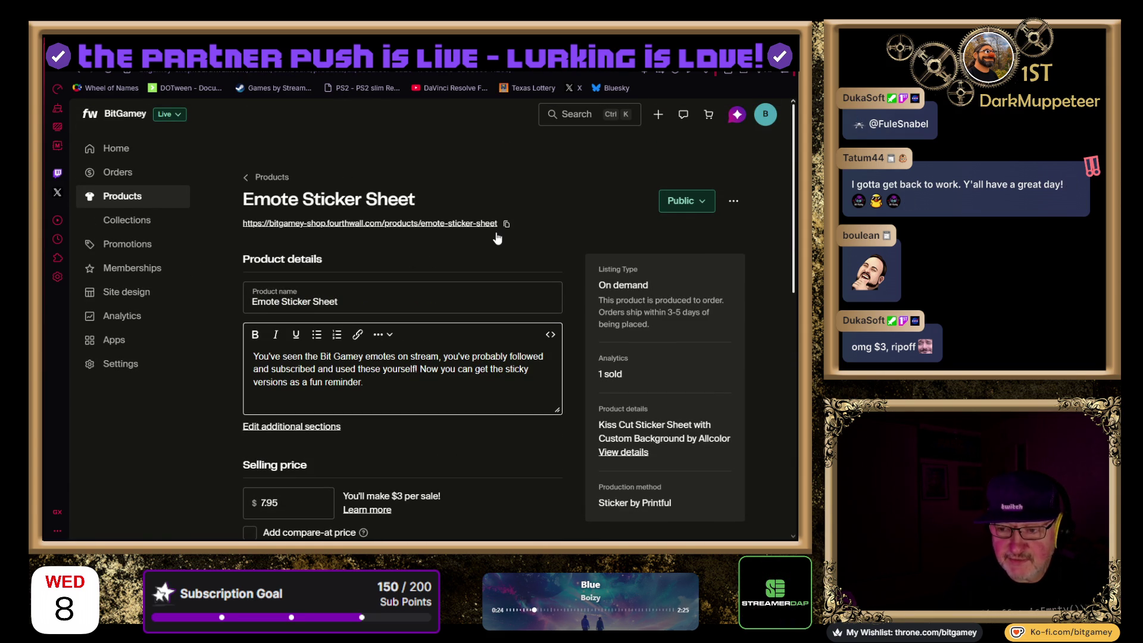
pyautogui.scroll(-3, 227, 265)
pyautogui.scroll(-3, 227, 267)
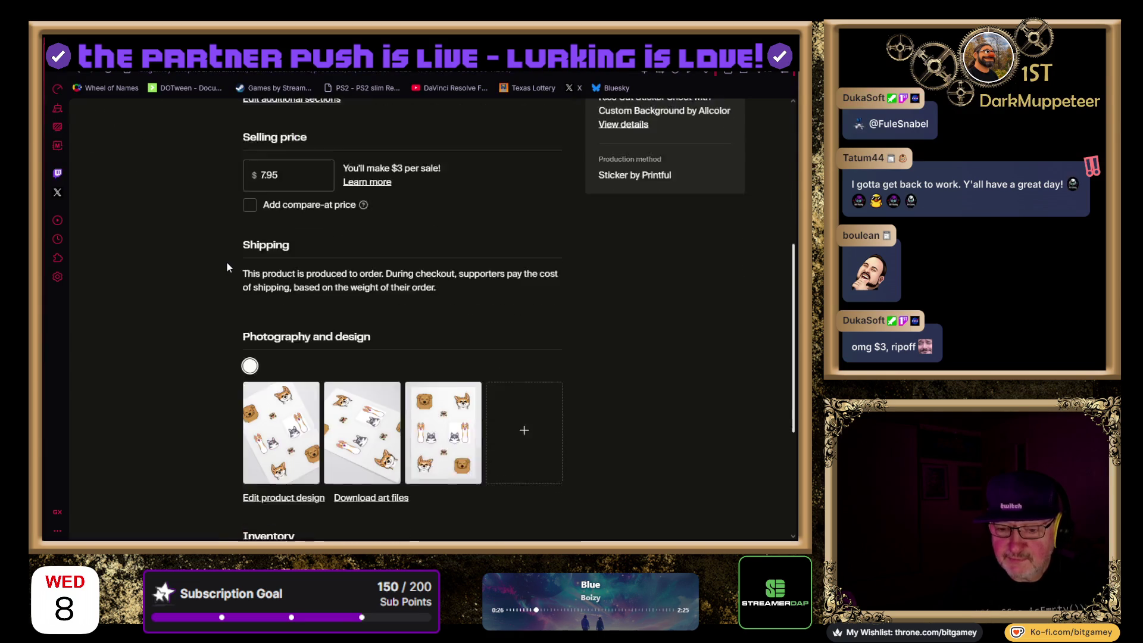
pyautogui.scroll(1, 226, 267)
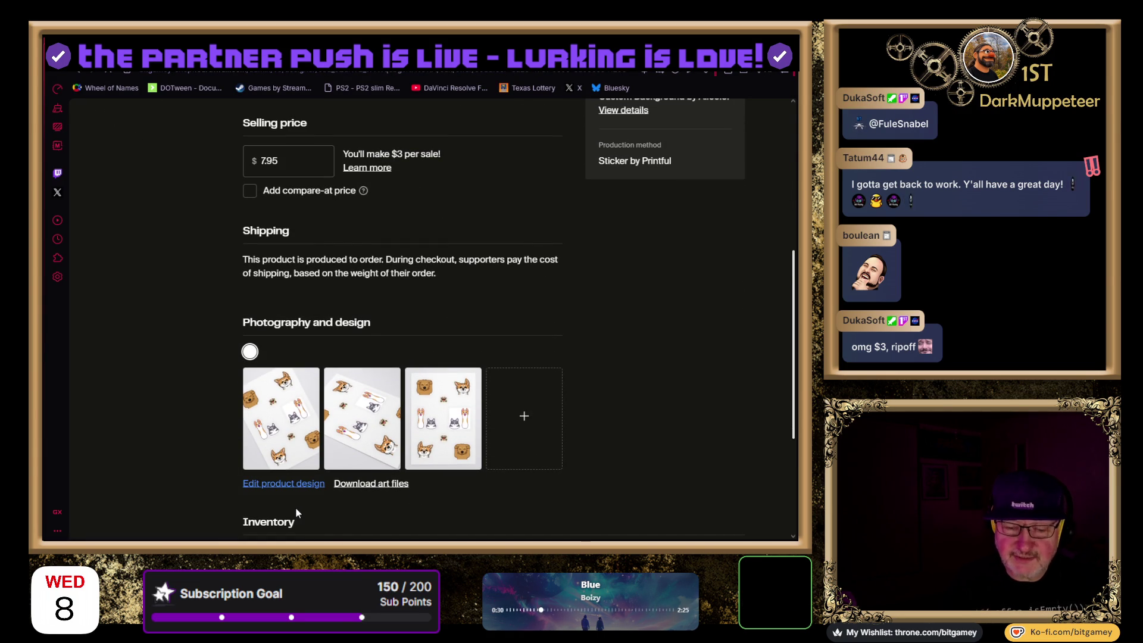
pyautogui.press('F5')
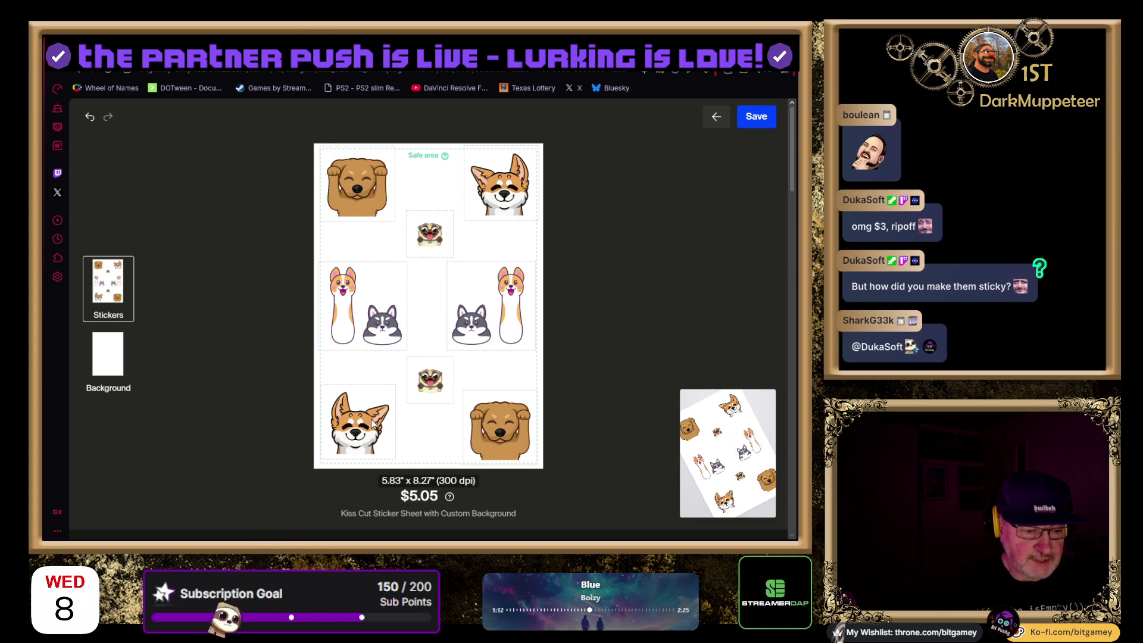
# Delete the top-left and bottom-right brown dog stickers from the sheet
pyautogui.click(362, 191)
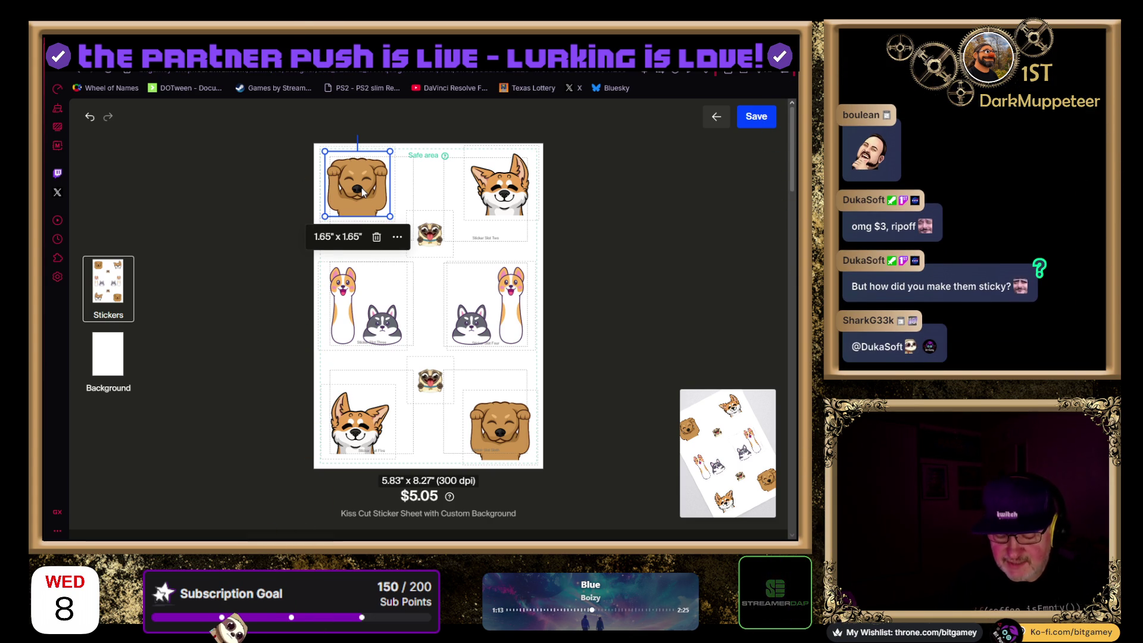
pyautogui.press('Delete')
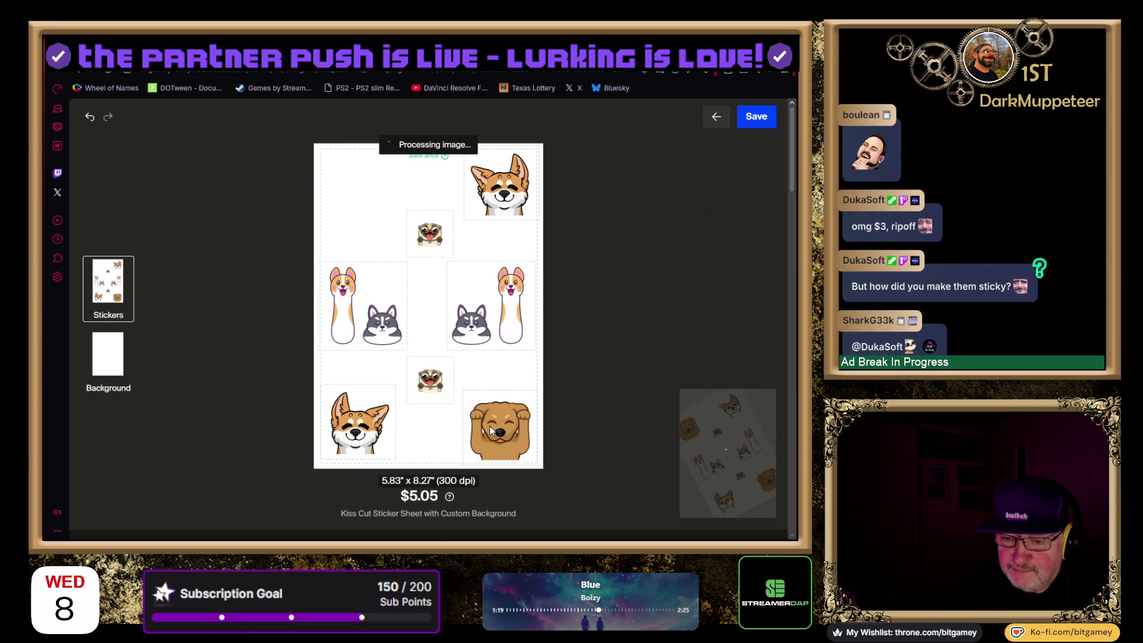
pyautogui.click(475, 410)
pyautogui.press('Delete')
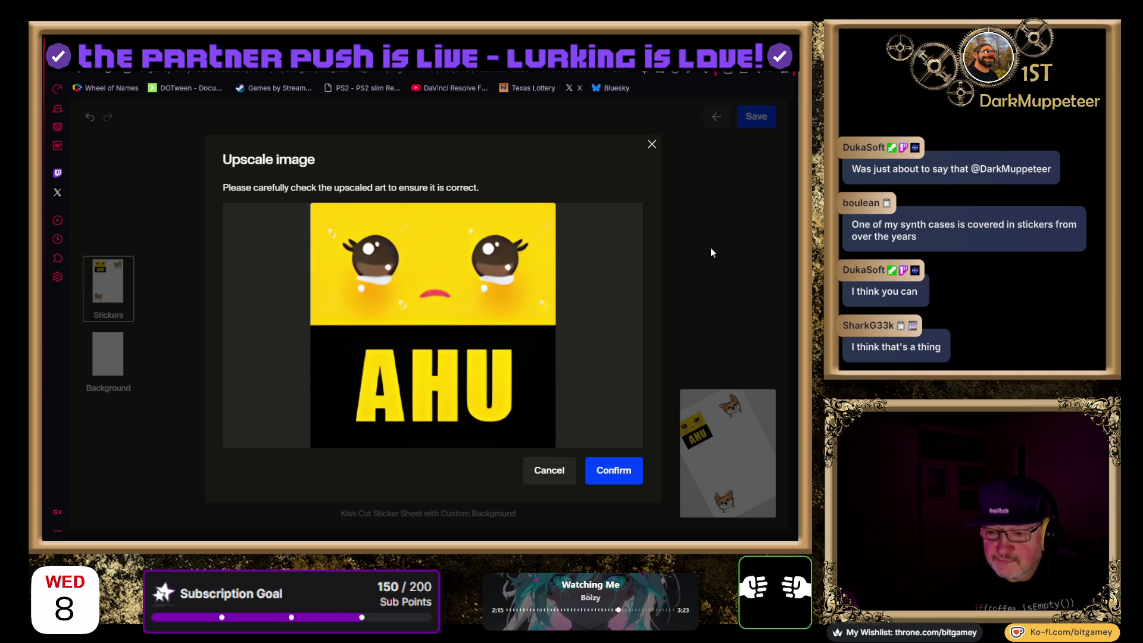
# Cancel the upscale and shrink the AHU sticker to about 1.65 inches
pyautogui.click(562, 467)
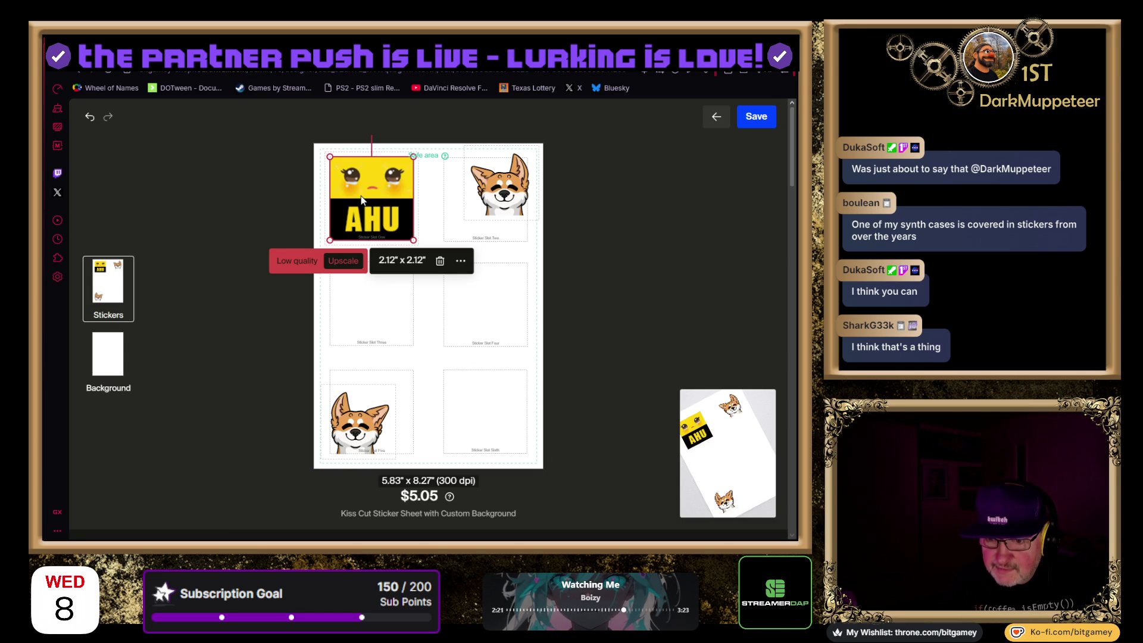
pyautogui.click(478, 189)
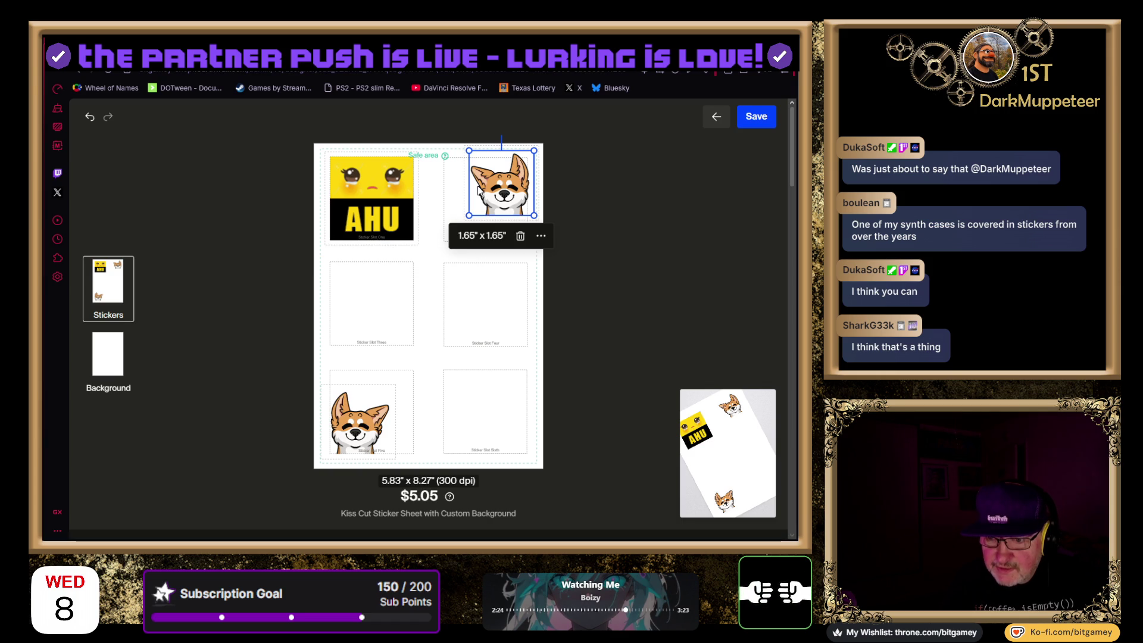
pyautogui.click(382, 193)
pyautogui.moveTo(418, 249); pyautogui.dragTo(407, 222)
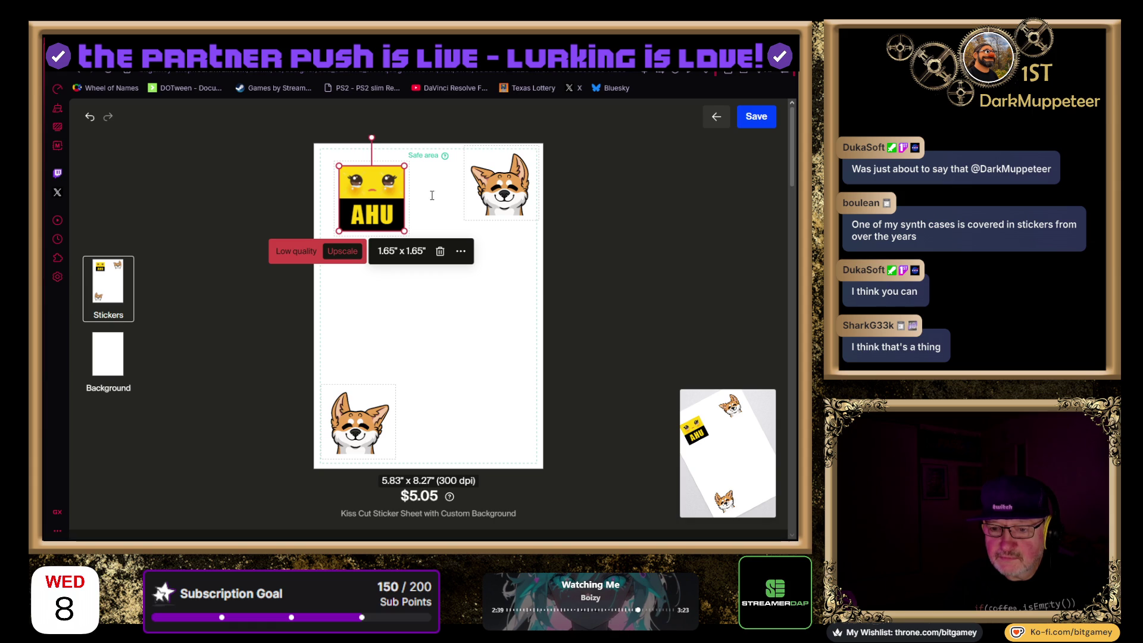
pyautogui.click(503, 199)
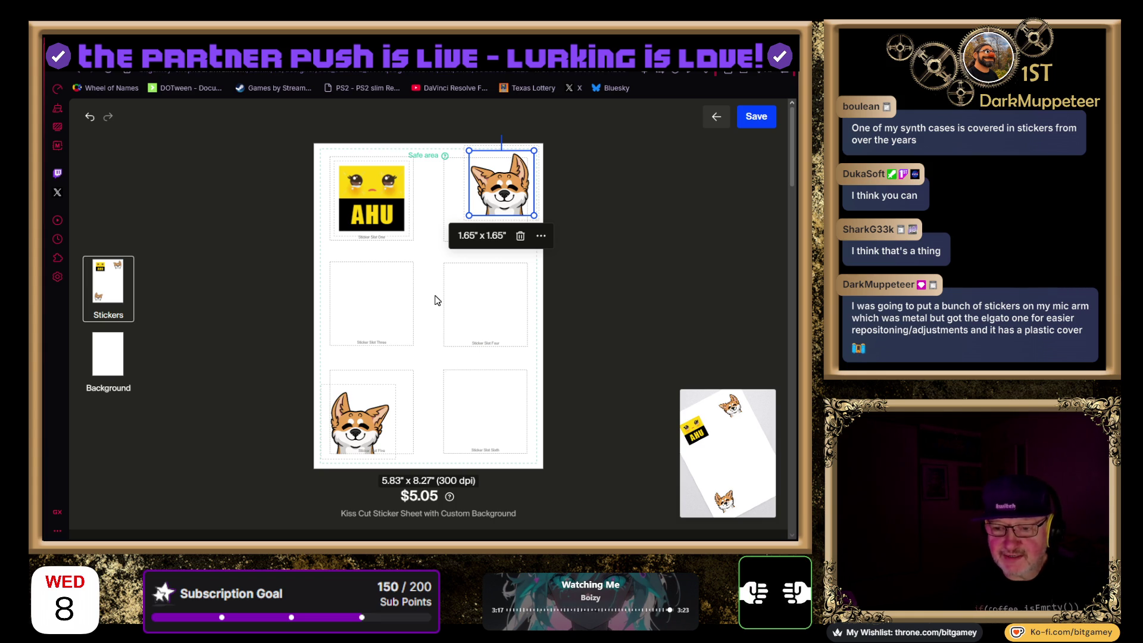
# Nudge the top-right and bottom corgi stickers so each fits its slot
pyautogui.moveTo(489, 185); pyautogui.dragTo(478, 198)
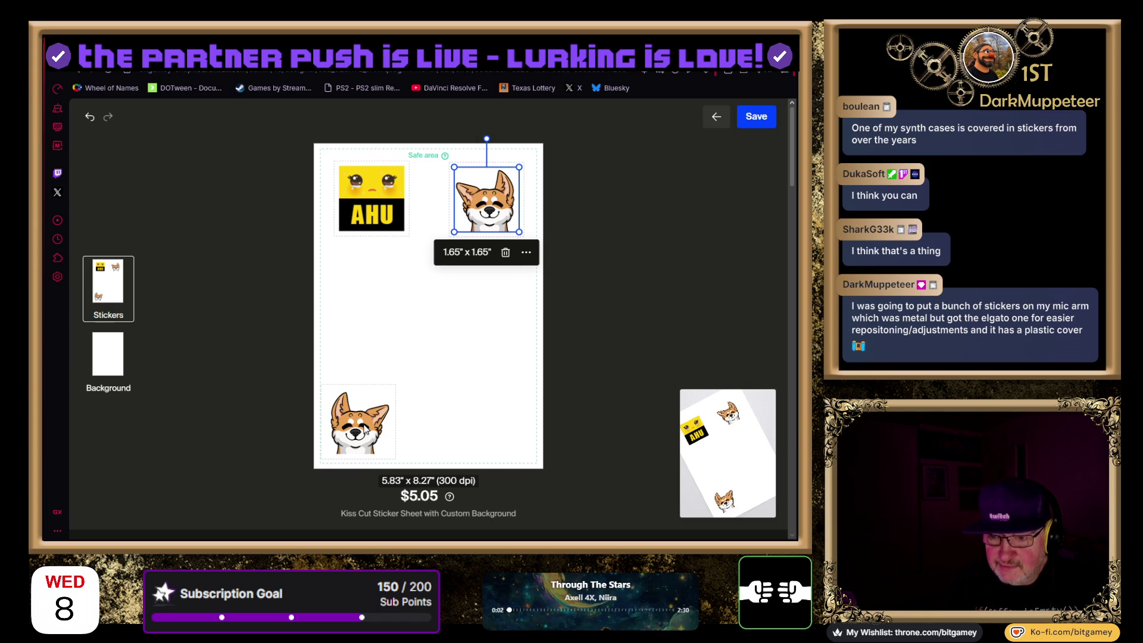
pyautogui.moveTo(348, 437); pyautogui.dragTo(370, 424)
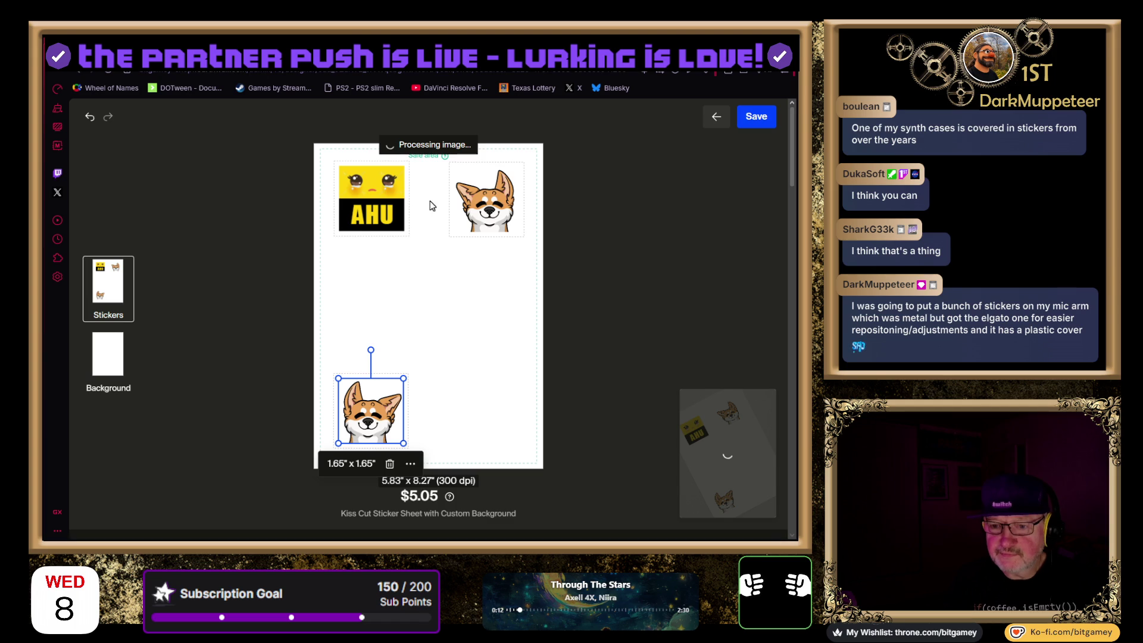
pyautogui.click(384, 195)
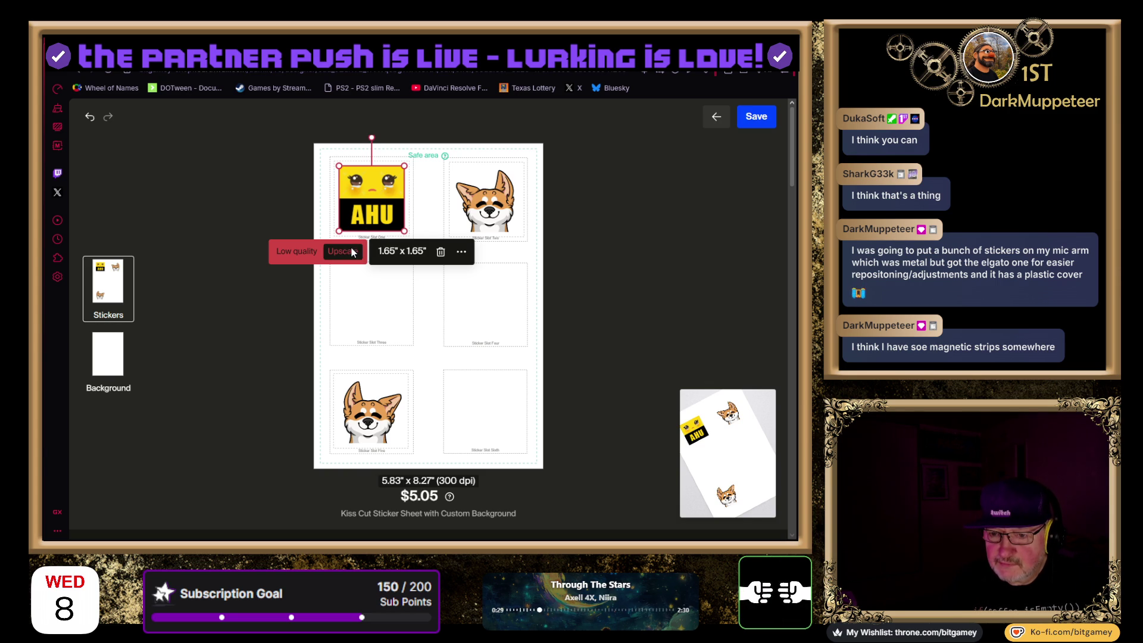
# Resize the AHU sticker by its corner handle to 1.20" x 1.20"
pyautogui.moveTo(408, 235); pyautogui.dragTo(382, 210)
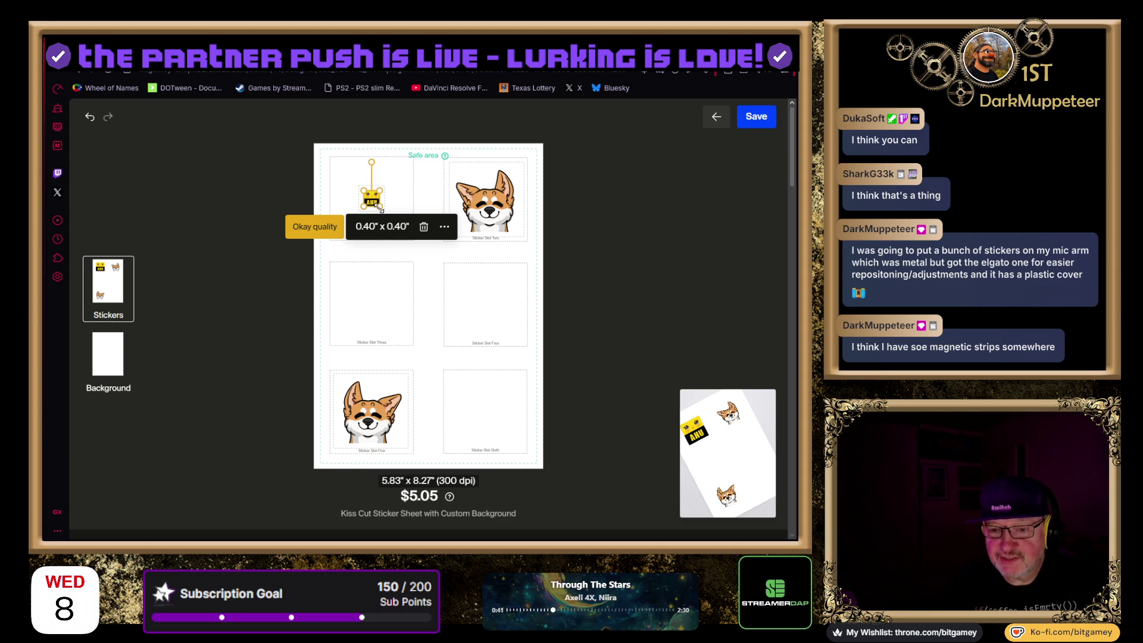
pyautogui.moveTo(381, 210); pyautogui.dragTo(396, 213)
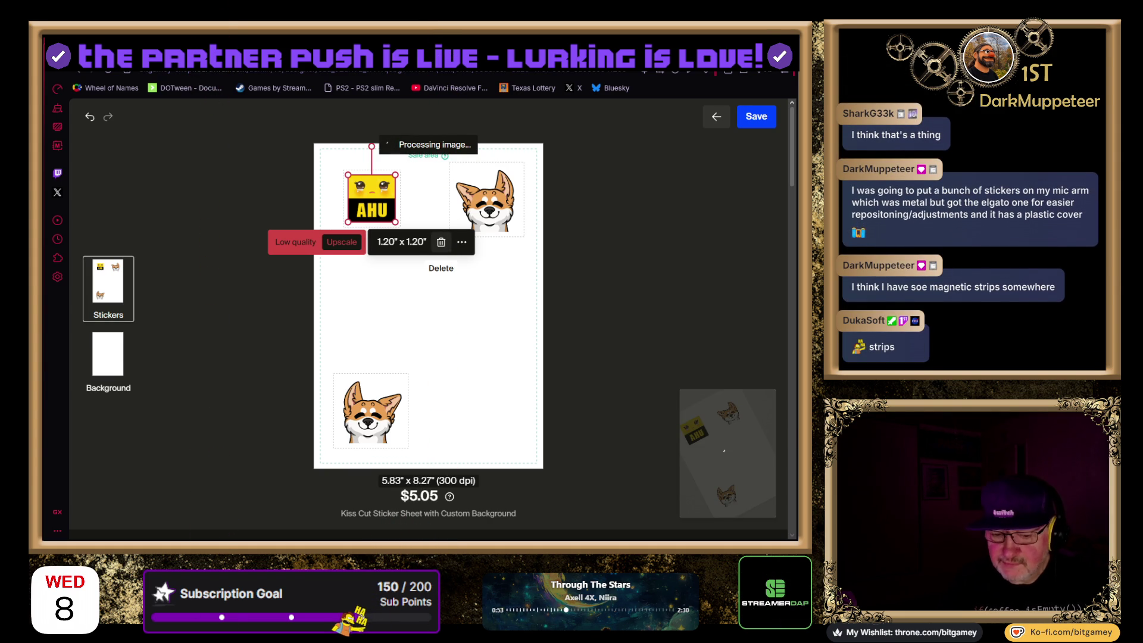
# Trash the selected AHU sticker using its toolbar delete icon
pyautogui.click(441, 242)
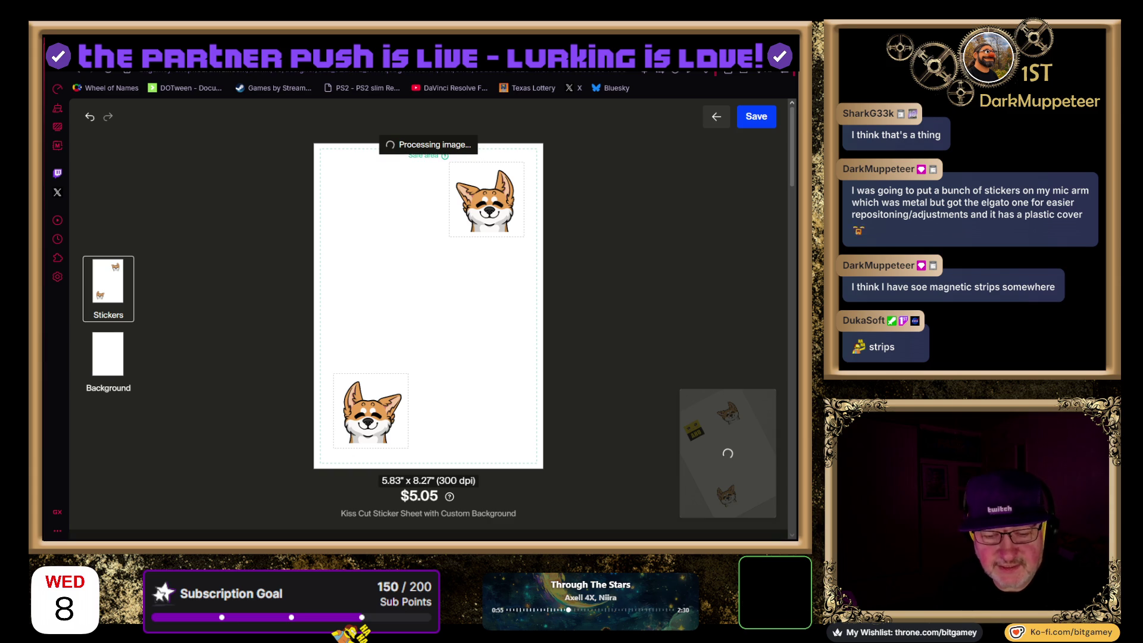
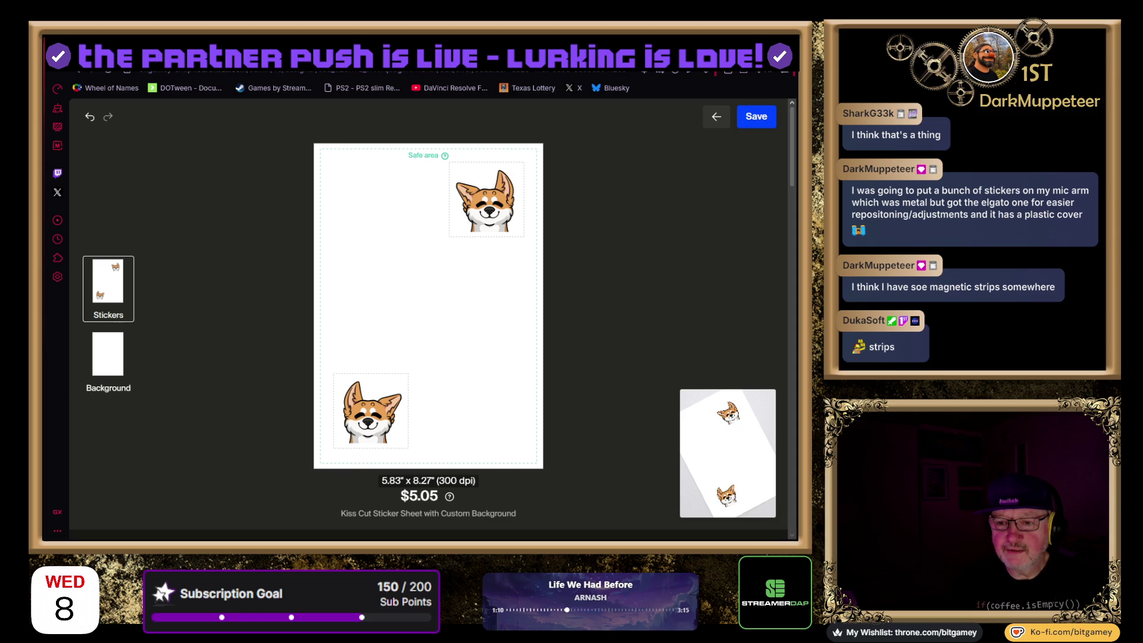
# Upload the yellow AHU image as a new sticker on the kiss-cut sheet beside the corgis
pyautogui.scroll(-4, 311, 319)
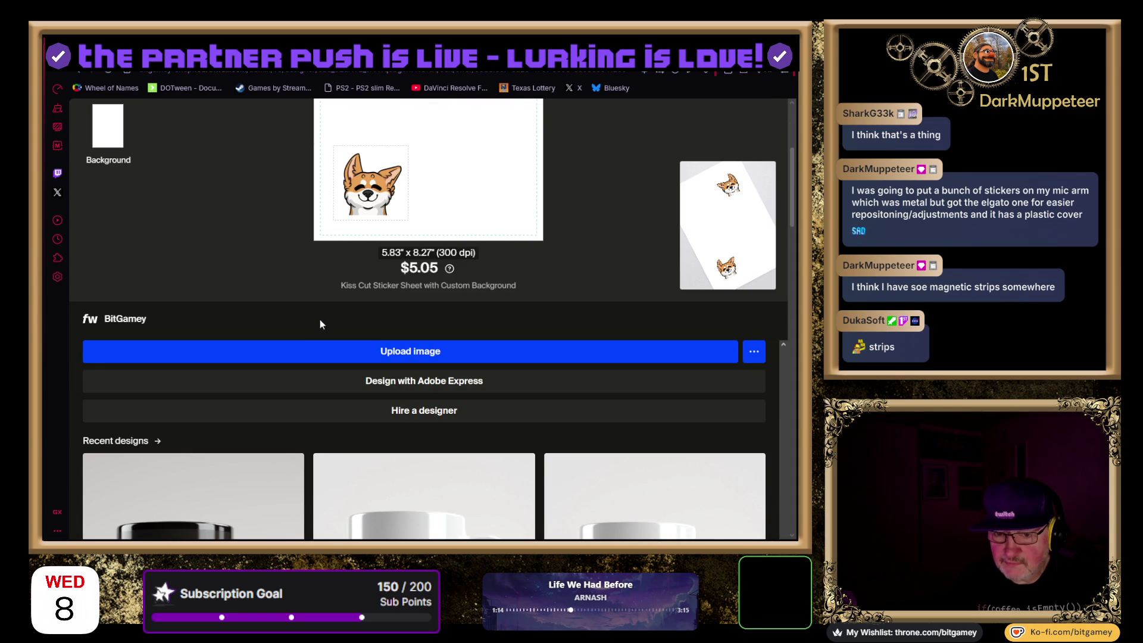
pyautogui.click(409, 352)
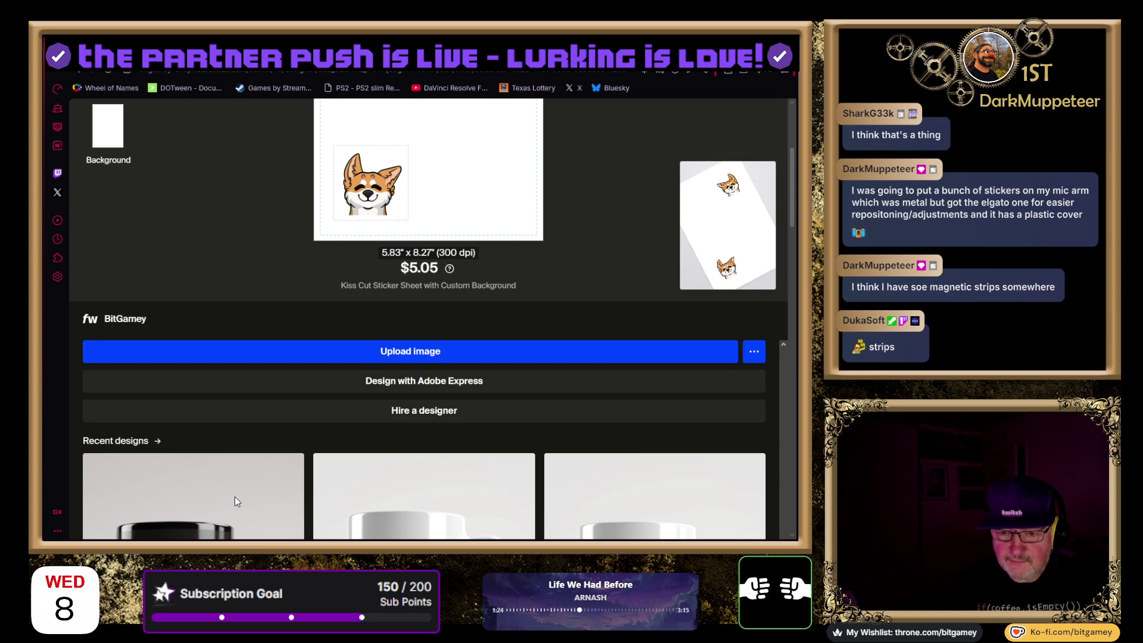
pyautogui.click(277, 351)
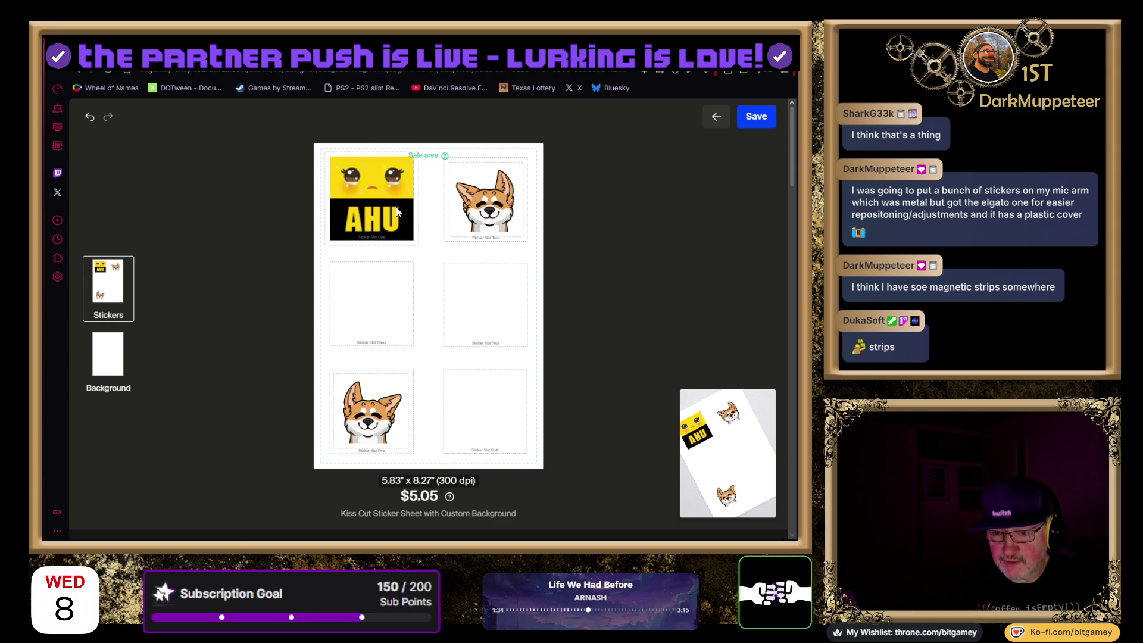
# Nudge the AHU sticker into place and shrink it to roughly 1.6 inches, comparing with the corgi
pyautogui.click(382, 199)
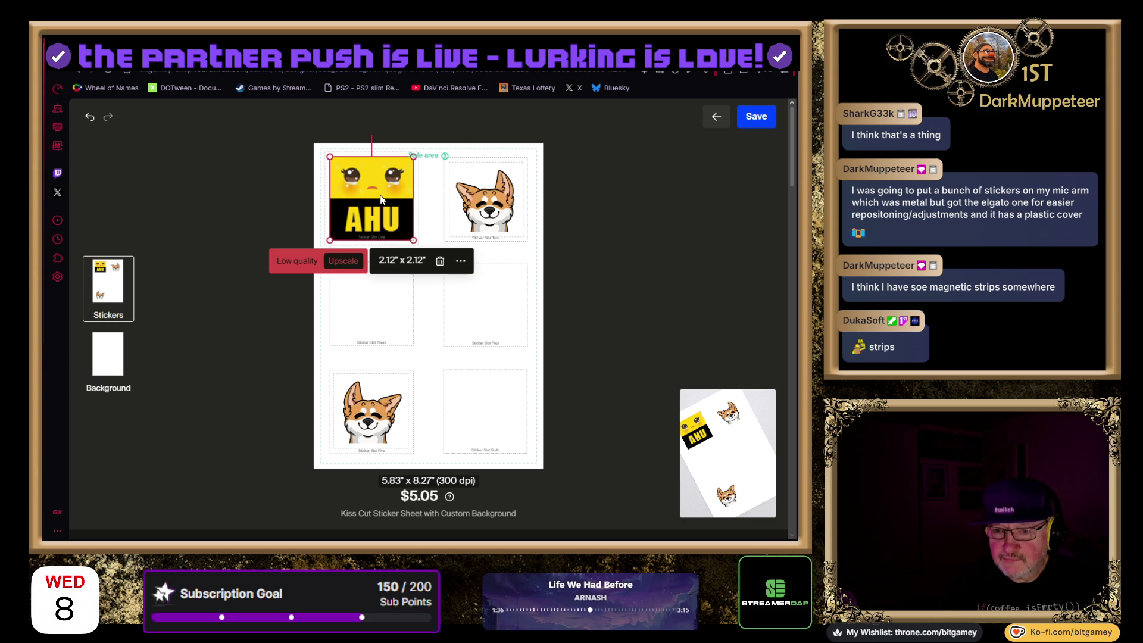
pyautogui.moveTo(380, 197)
pyautogui.mouseDown()
pyautogui.moveTo(411, 229)
pyautogui.moveTo(375, 199)
pyautogui.mouseUp()
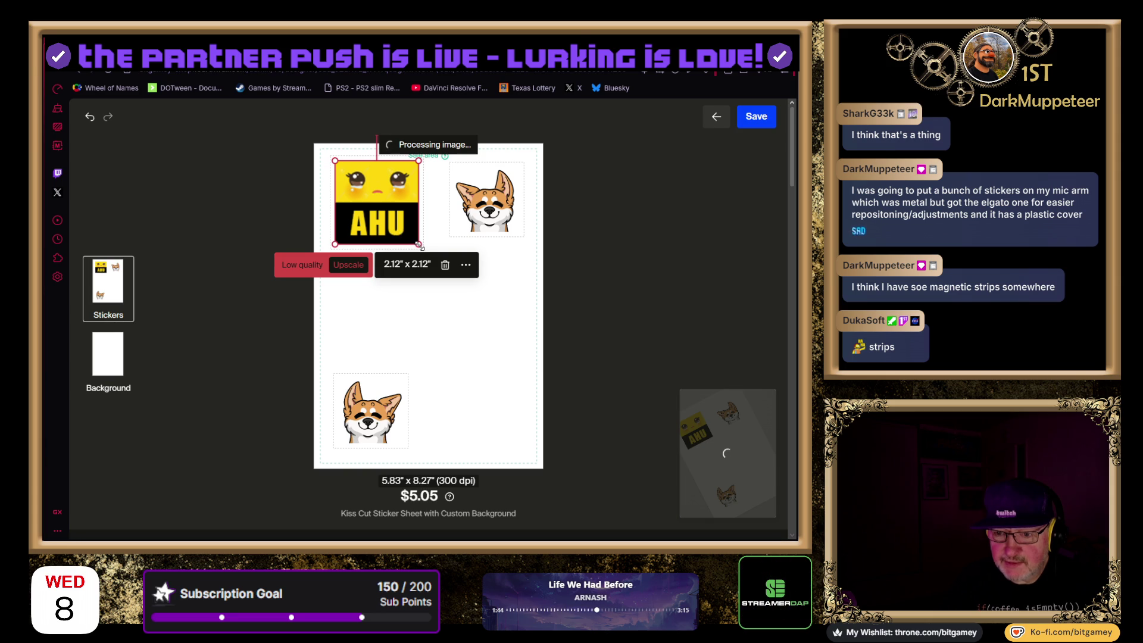
pyautogui.moveTo(410, 240); pyautogui.dragTo(401, 234)
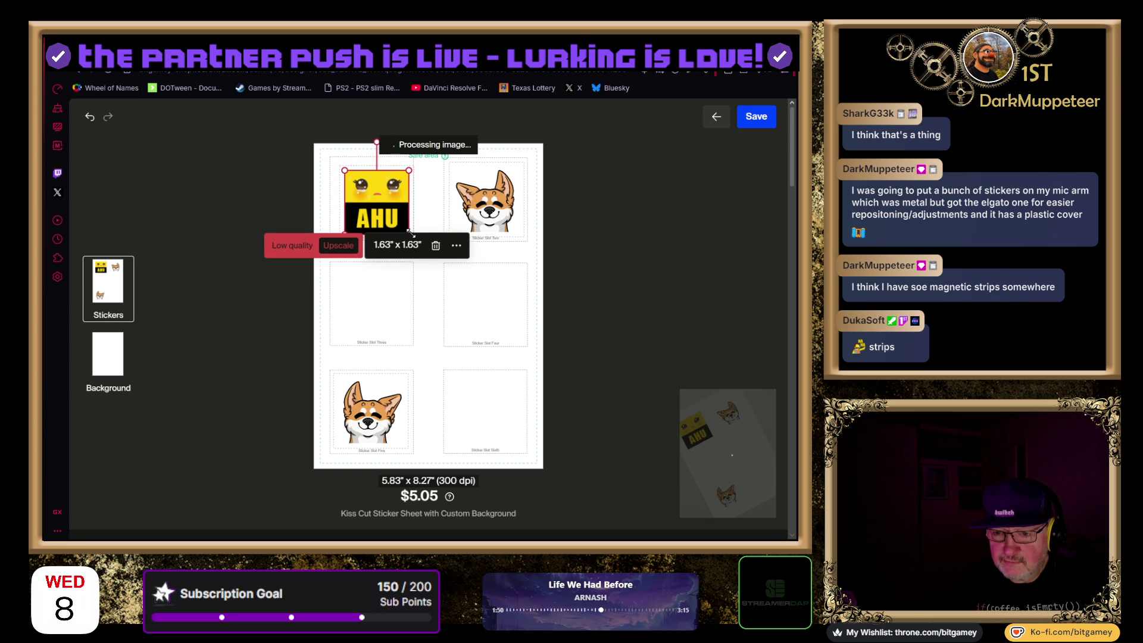
pyautogui.click(501, 193)
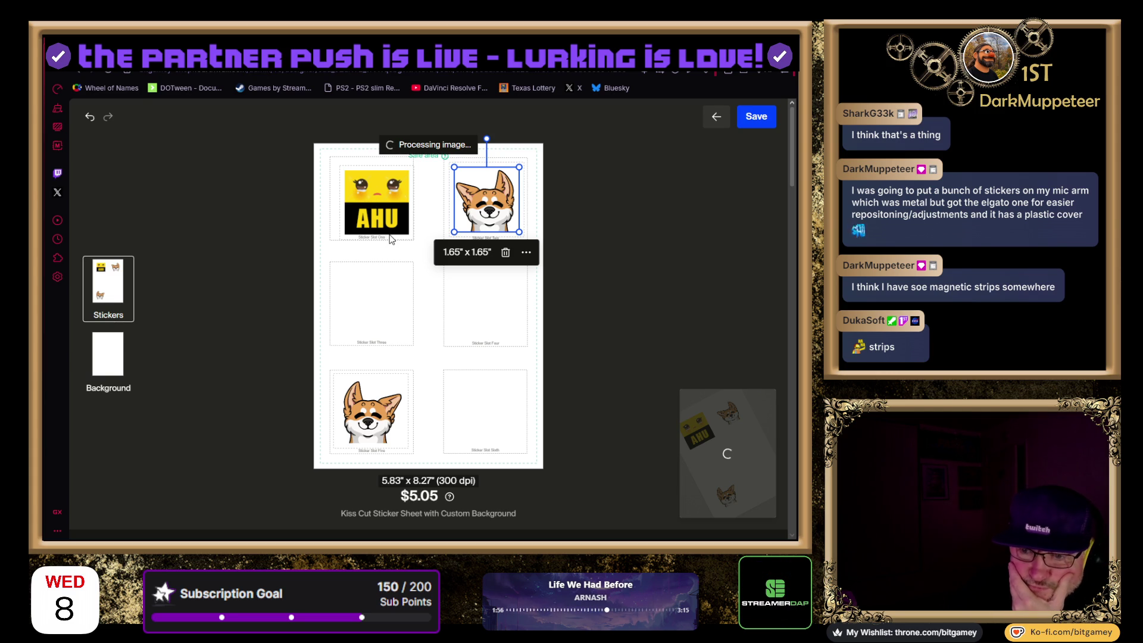
pyautogui.click(393, 218)
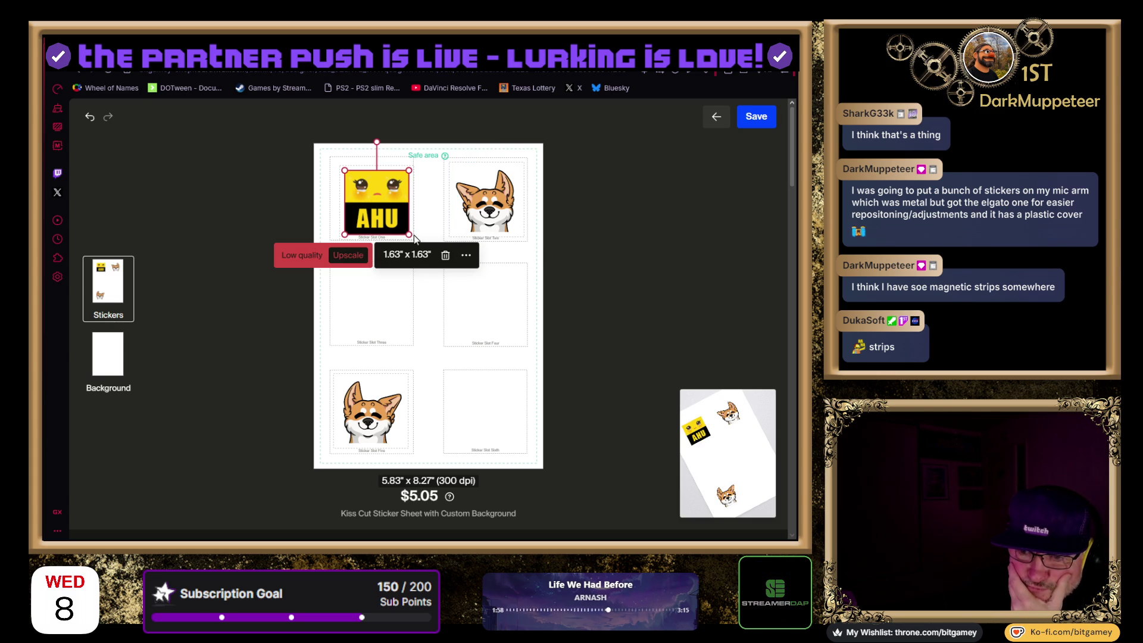
pyautogui.moveTo(409, 235); pyautogui.dragTo(412, 236)
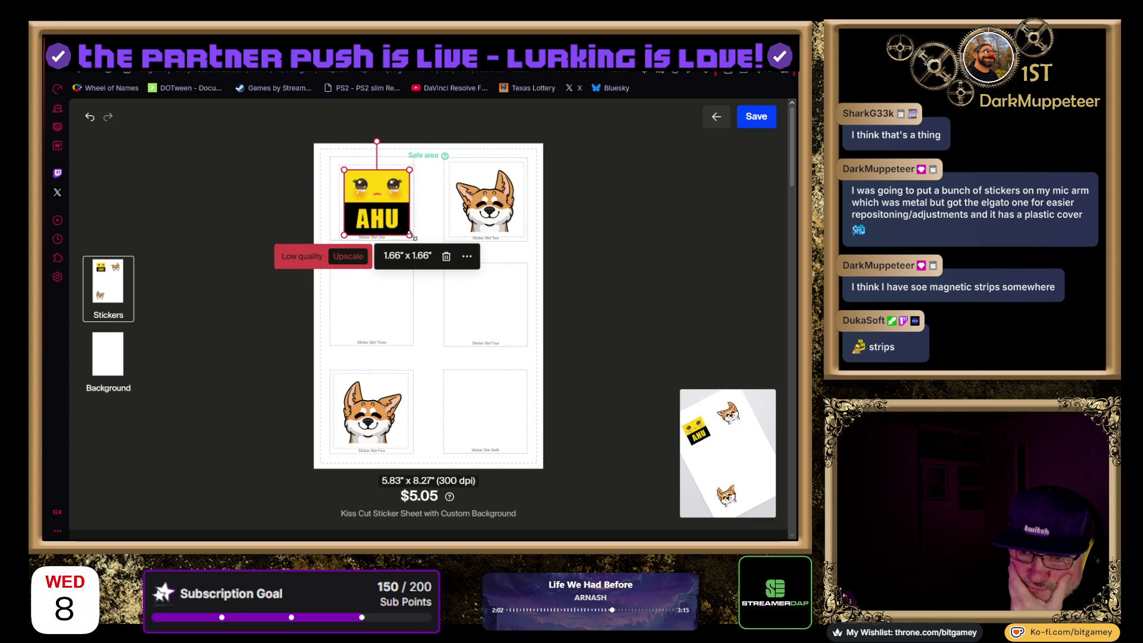
pyautogui.moveTo(412, 236); pyautogui.dragTo(411, 237)
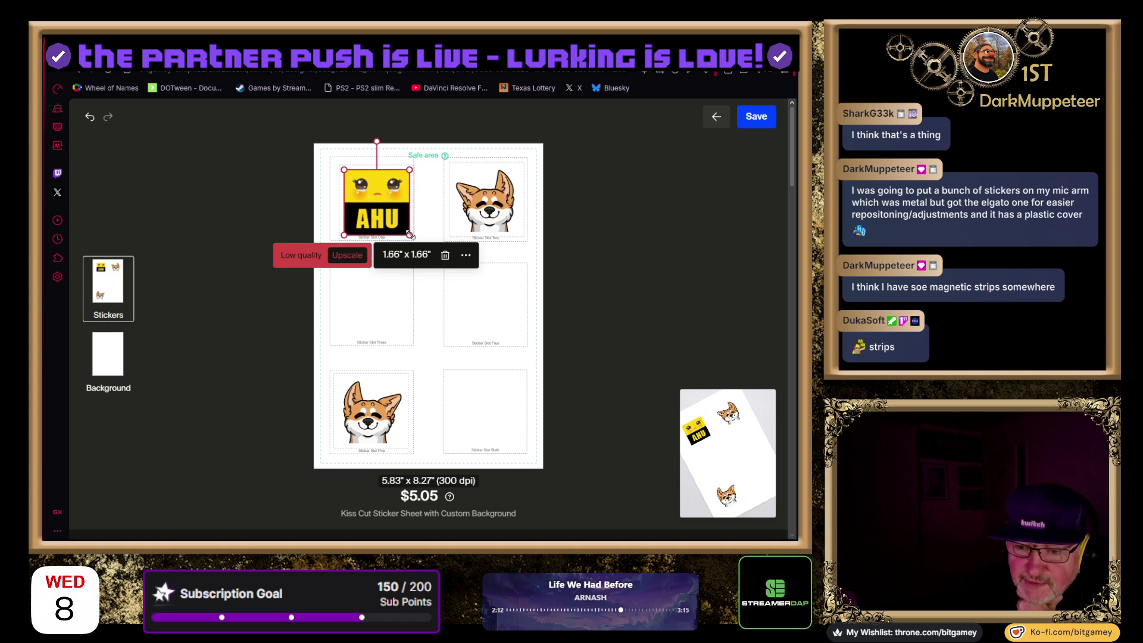
# Settle the AHU sticker at about 1.64 inches and accept its upscaled artwork
pyautogui.click(387, 208)
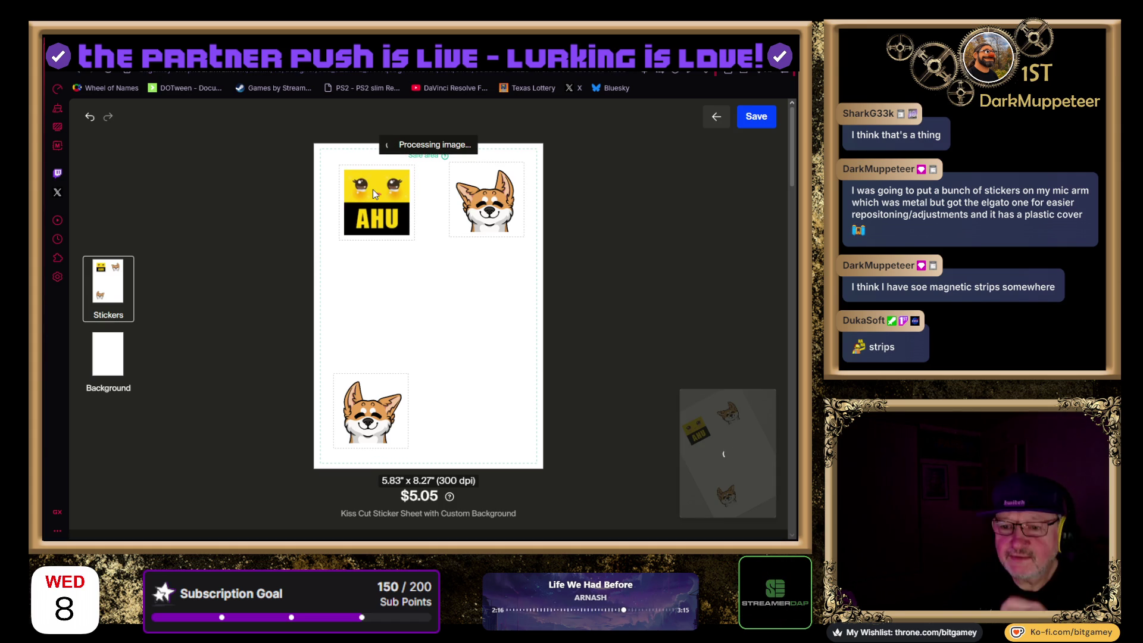
pyautogui.click(408, 224)
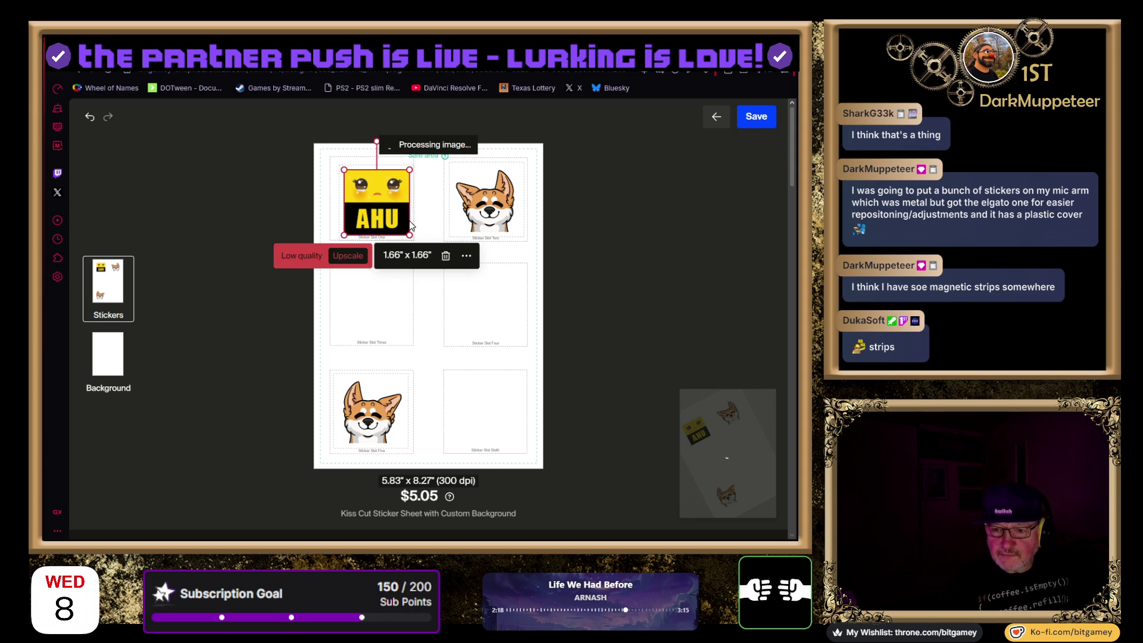
pyautogui.moveTo(410, 234); pyautogui.dragTo(410, 234)
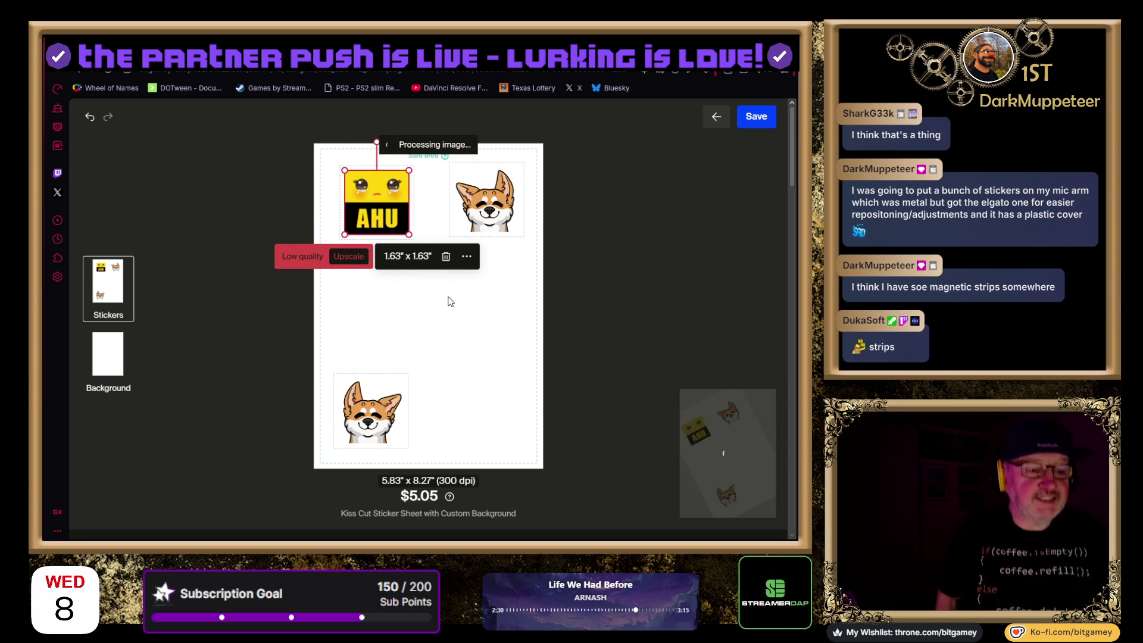
pyautogui.click(349, 258)
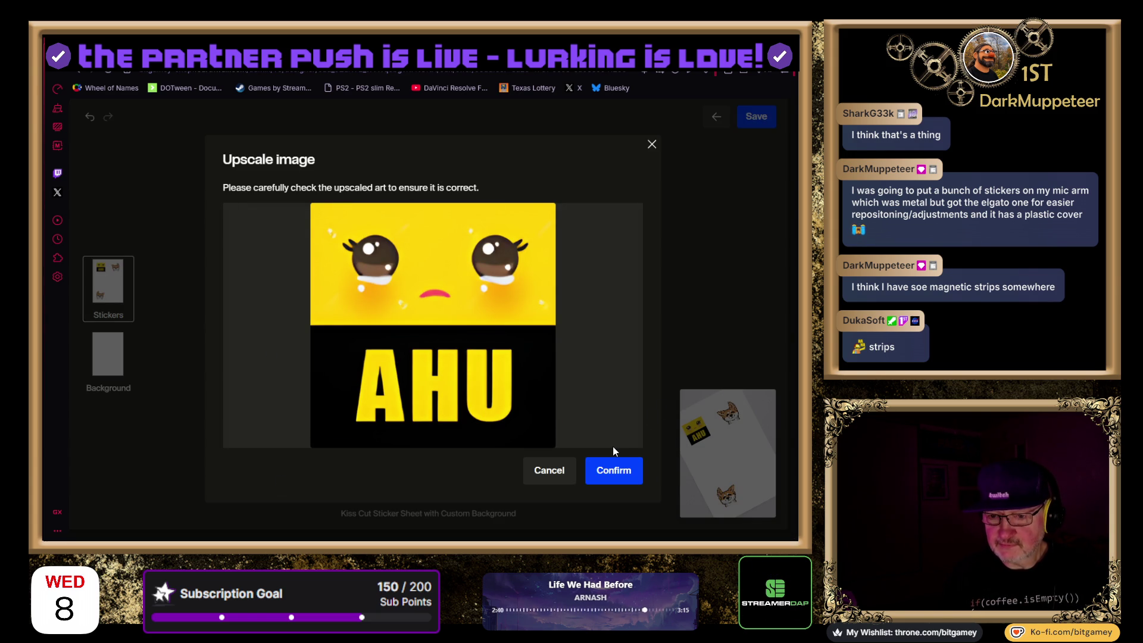
pyautogui.click(623, 472)
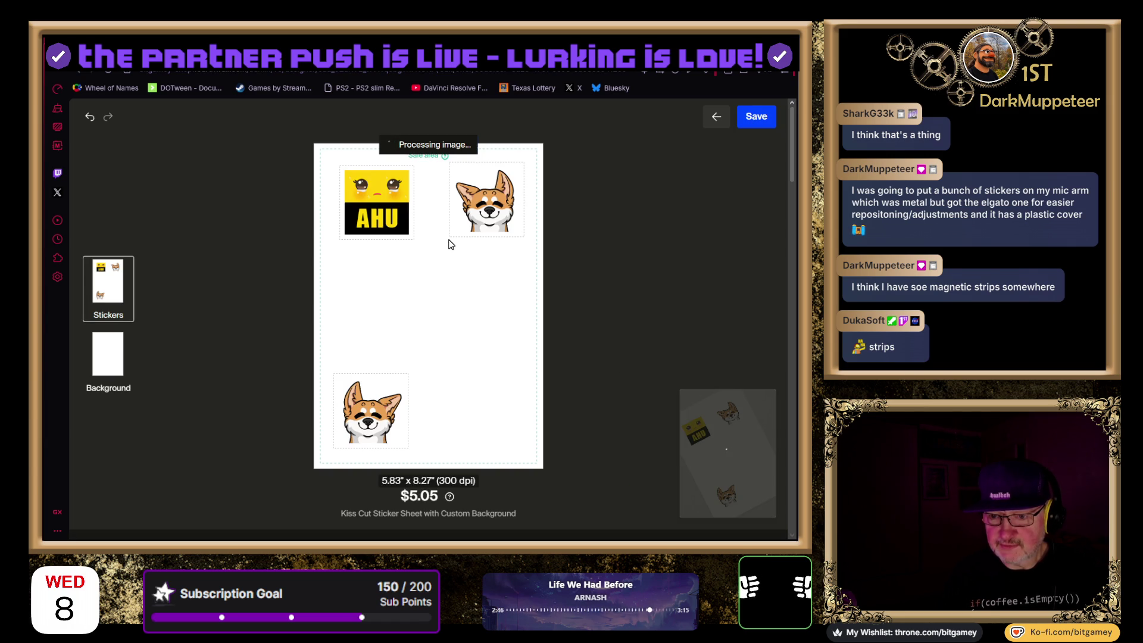
# Resize the AHU sticker to exactly 1.65 inches wide through its Resize option
pyautogui.click(365, 210)
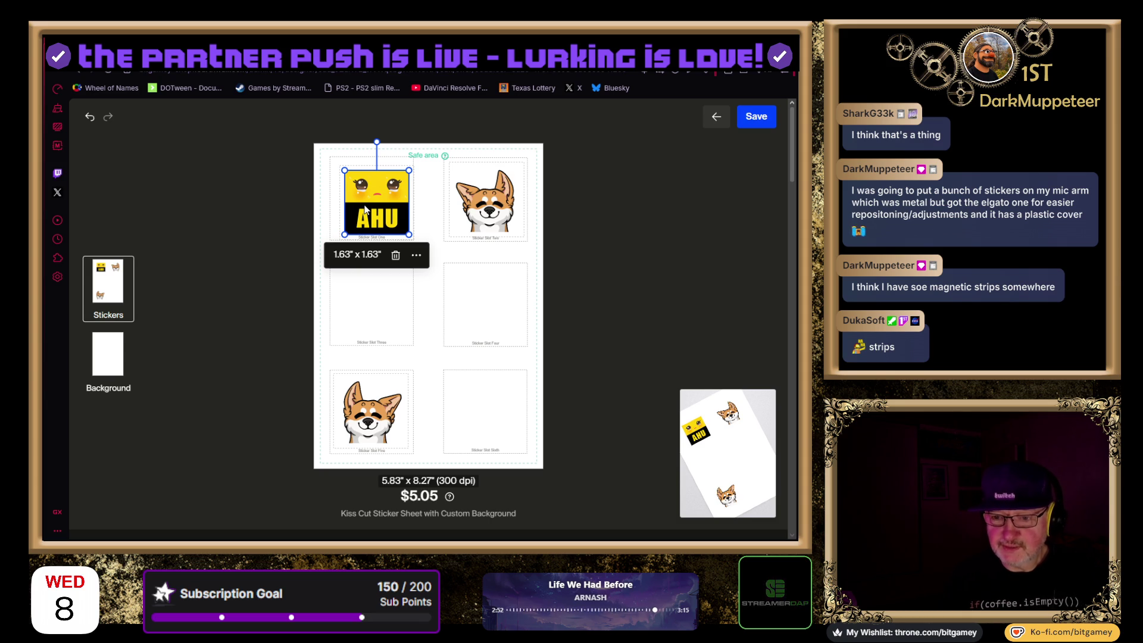
pyautogui.click(416, 256)
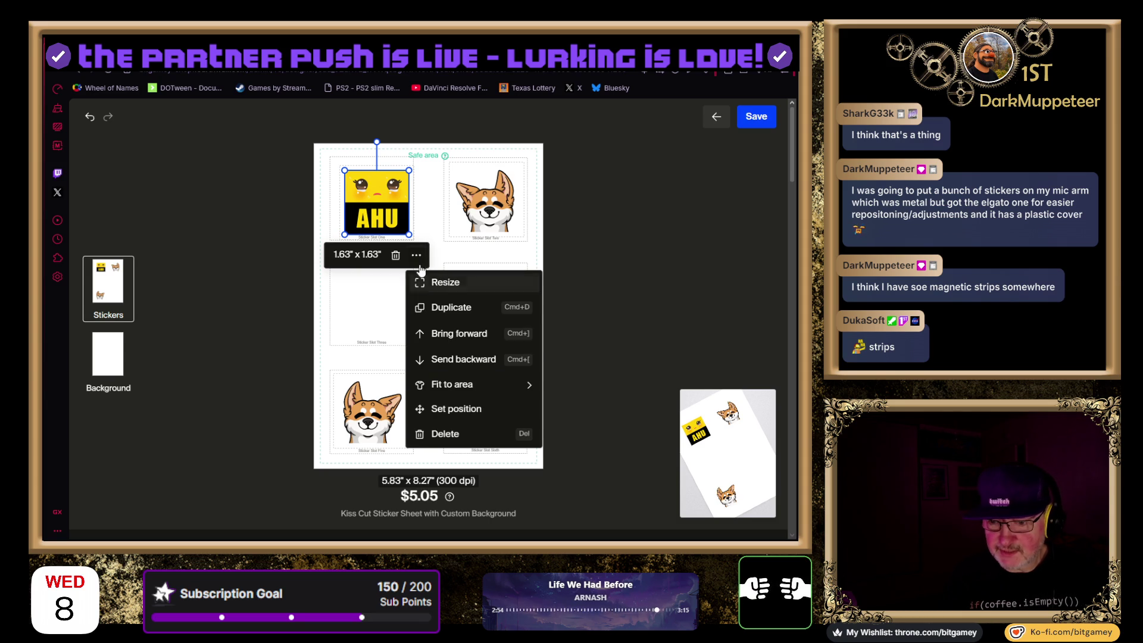
pyautogui.click(455, 287)
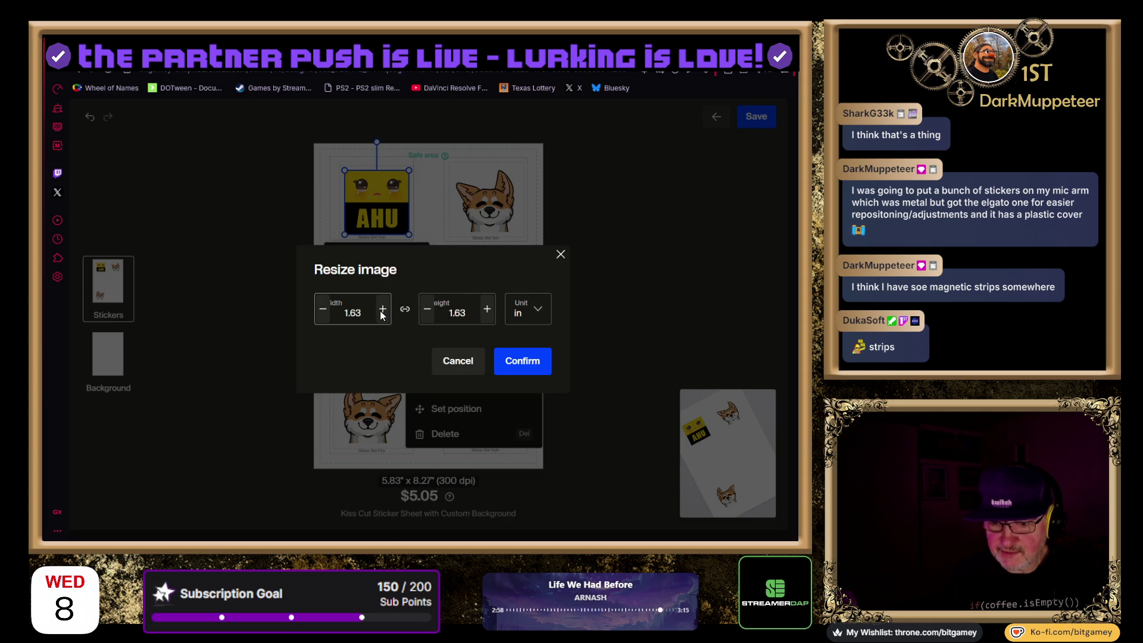
pyautogui.click(336, 309)
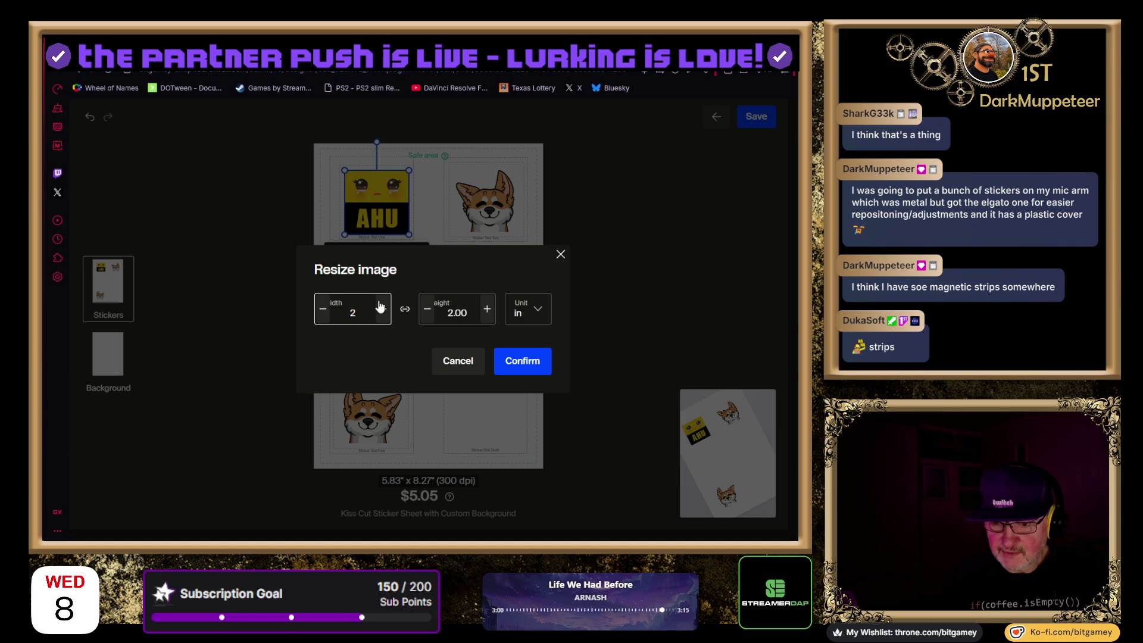
pyautogui.write('1.65')
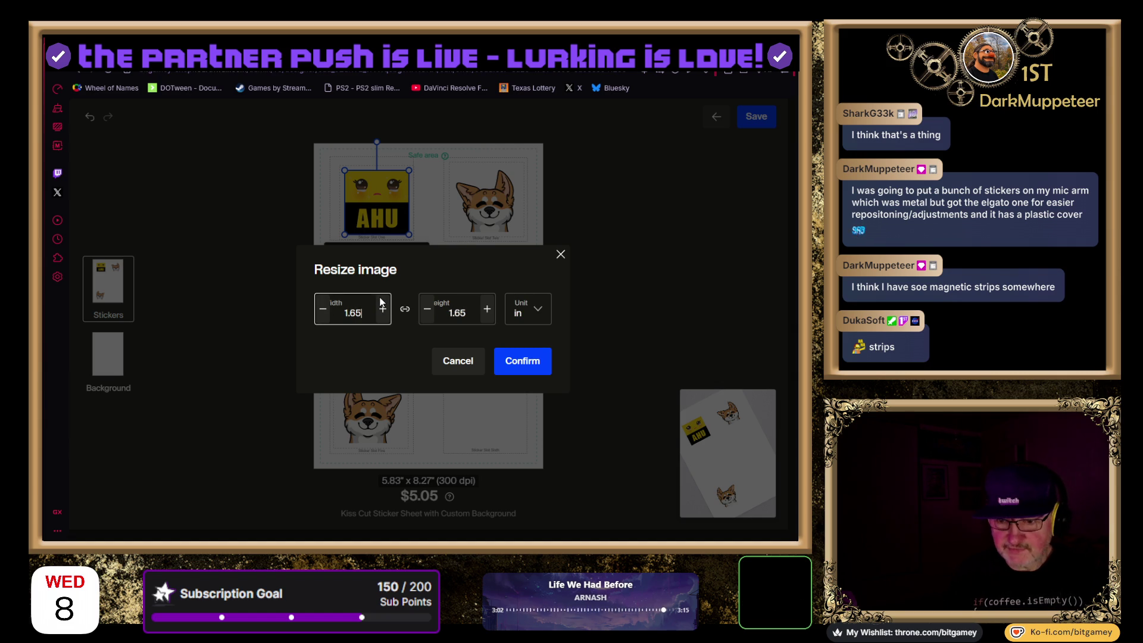
pyautogui.click(522, 362)
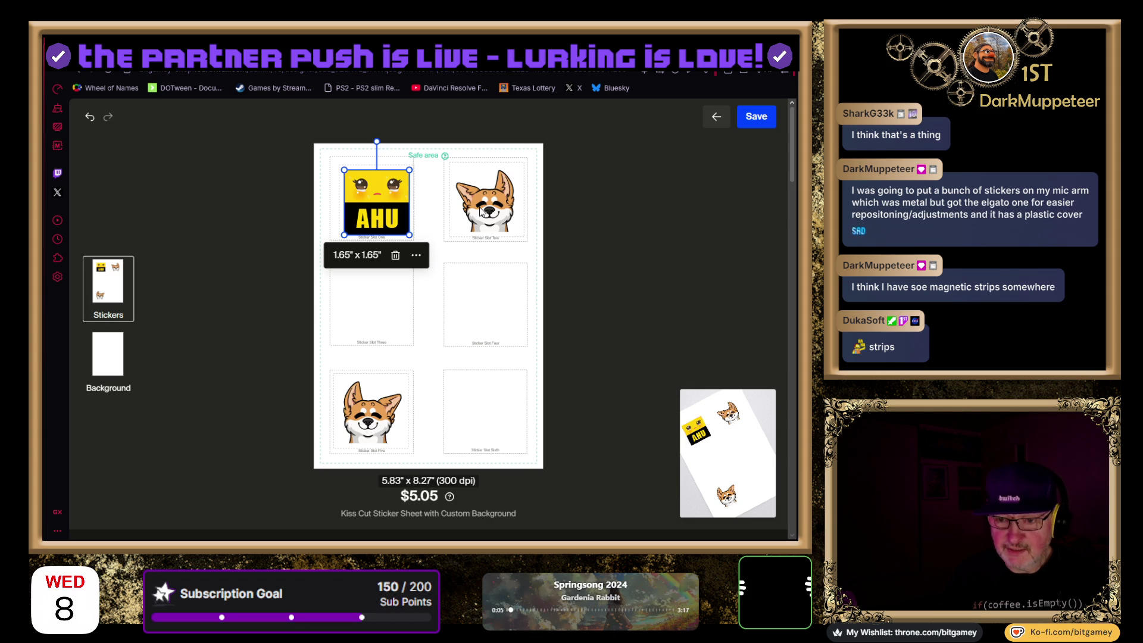
pyautogui.click(484, 211)
# Drag the top-right corgi sticker down into the bottom-right slot beside the other corgi
pyautogui.moveTo(486, 209); pyautogui.dragTo(482, 420)
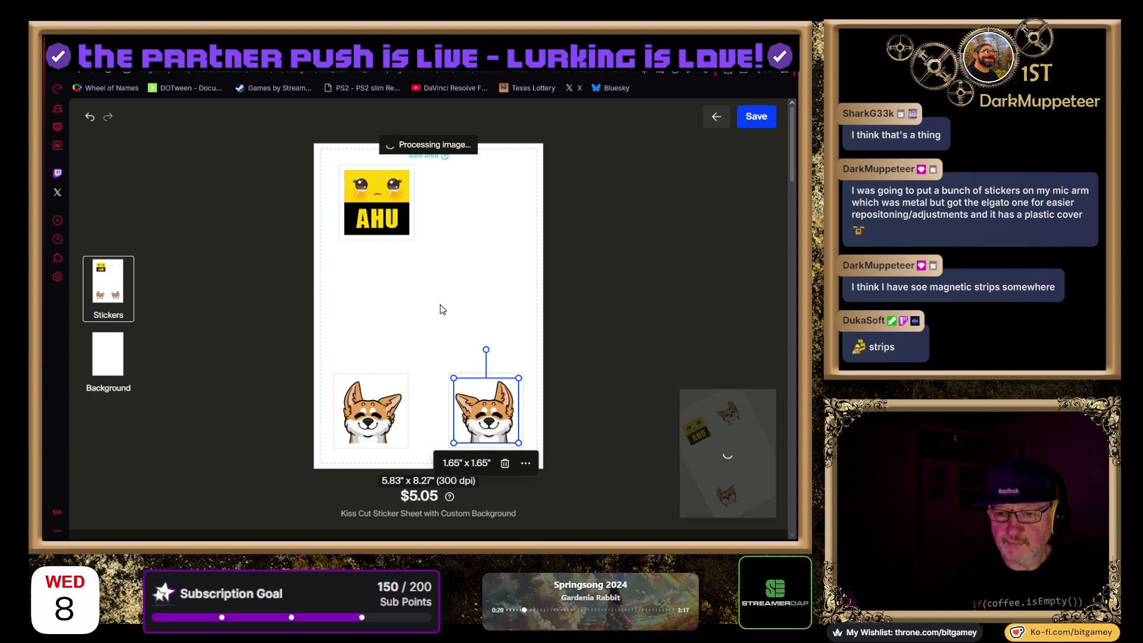
pyautogui.click(370, 207)
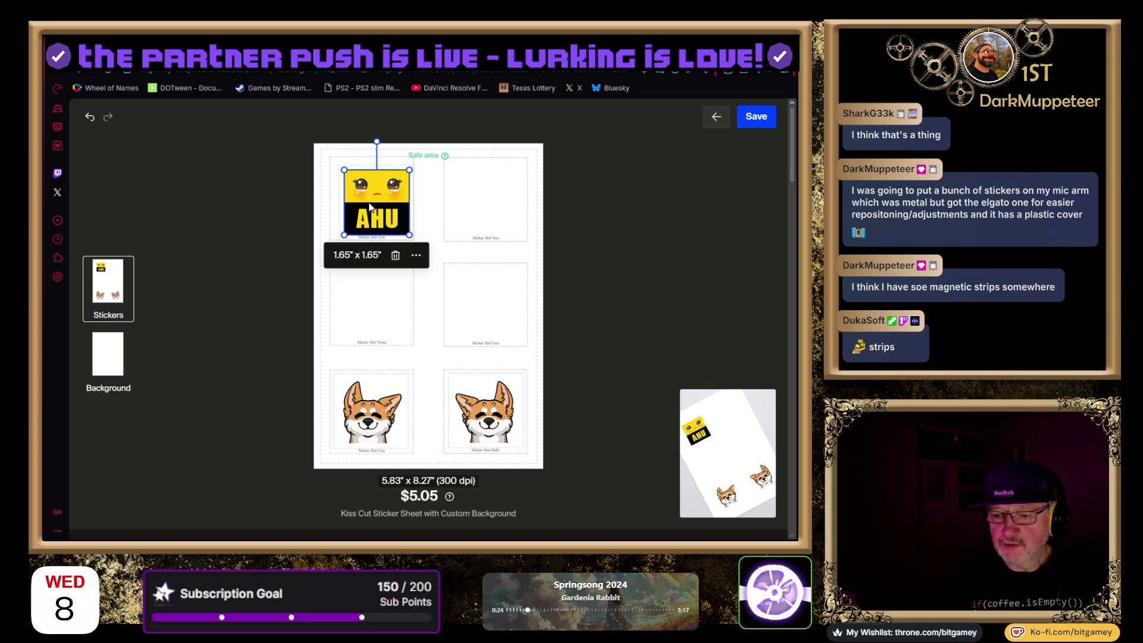
pyautogui.click(433, 217)
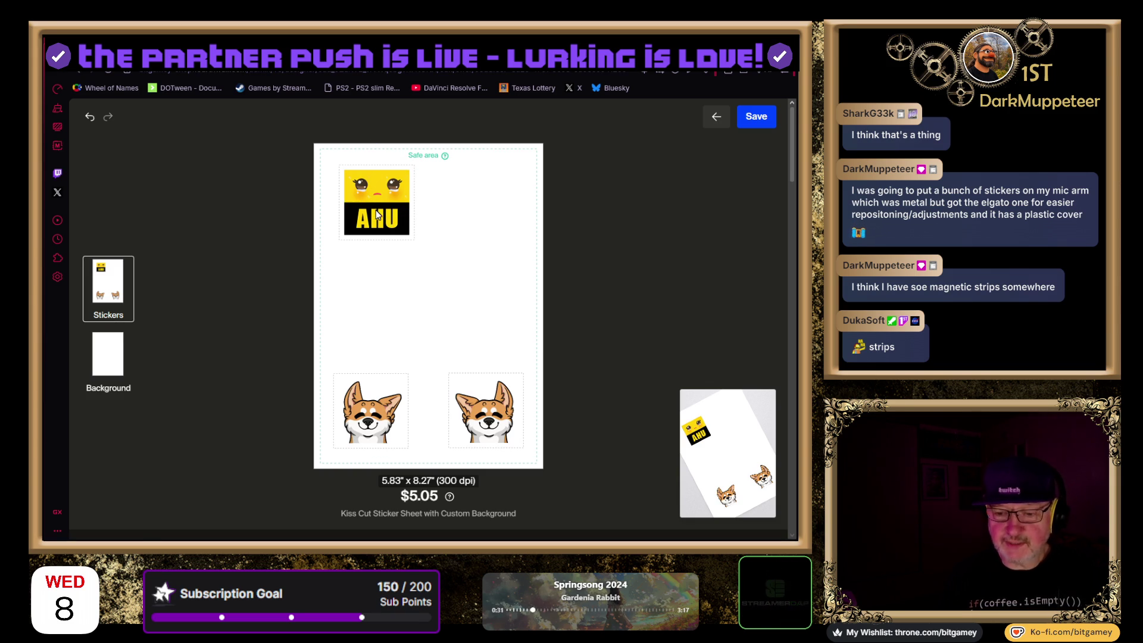
pyautogui.scroll(-2, 386, 462)
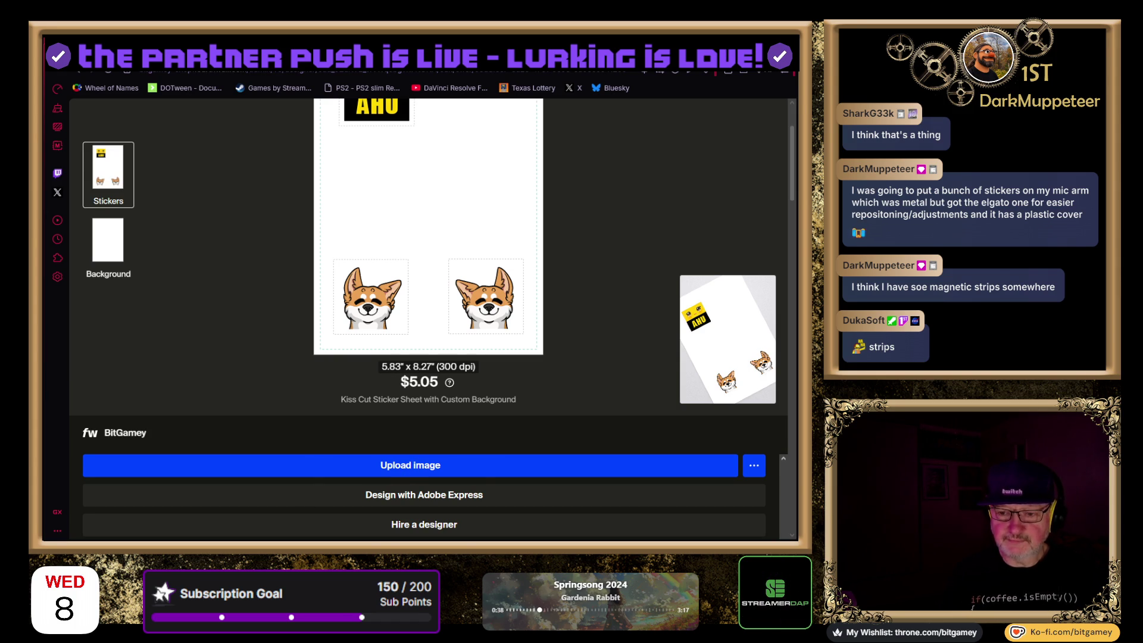
# Upload the peach ...BUTT BETTER image as a new sticker and accept its upscaled version
pyautogui.click(411, 465)
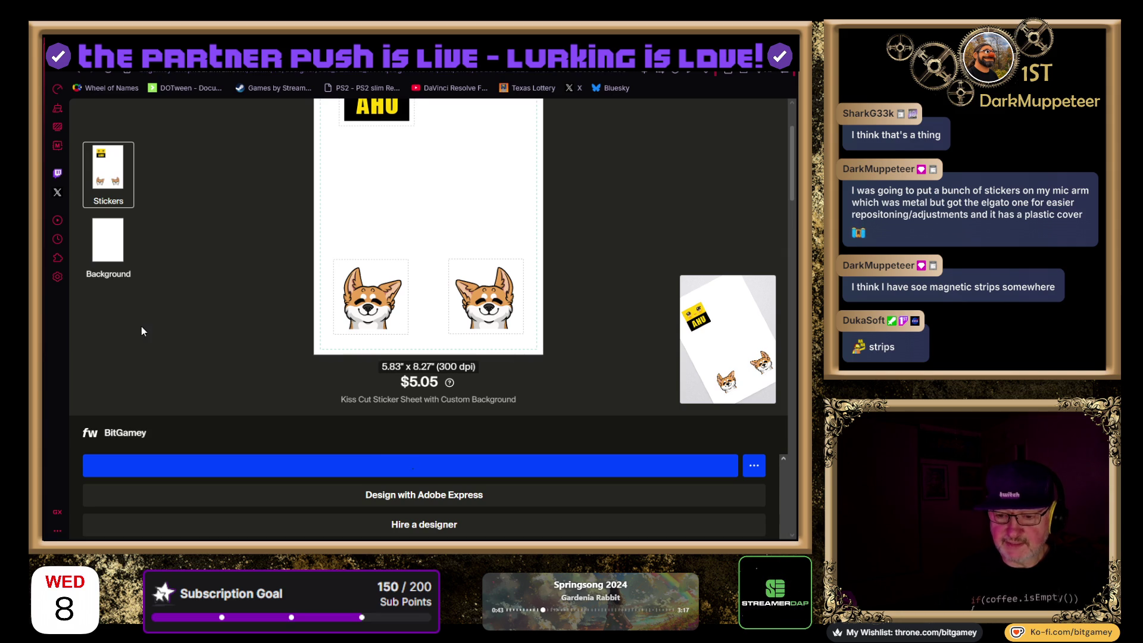
pyautogui.scroll(2, 198, 337)
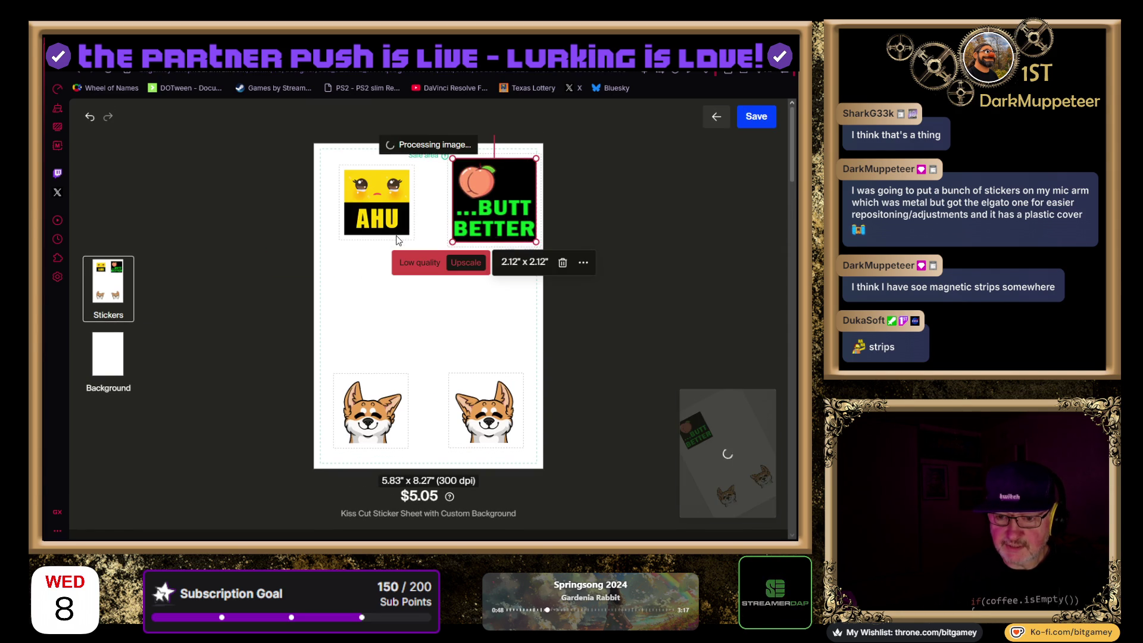
pyautogui.click(466, 262)
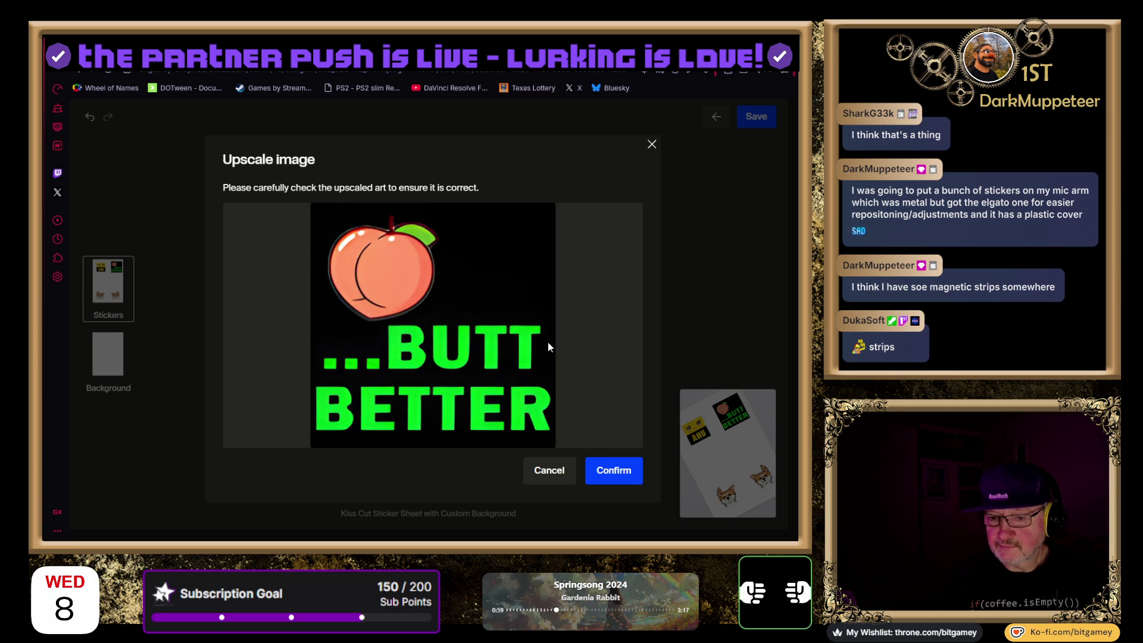
pyautogui.click(616, 471)
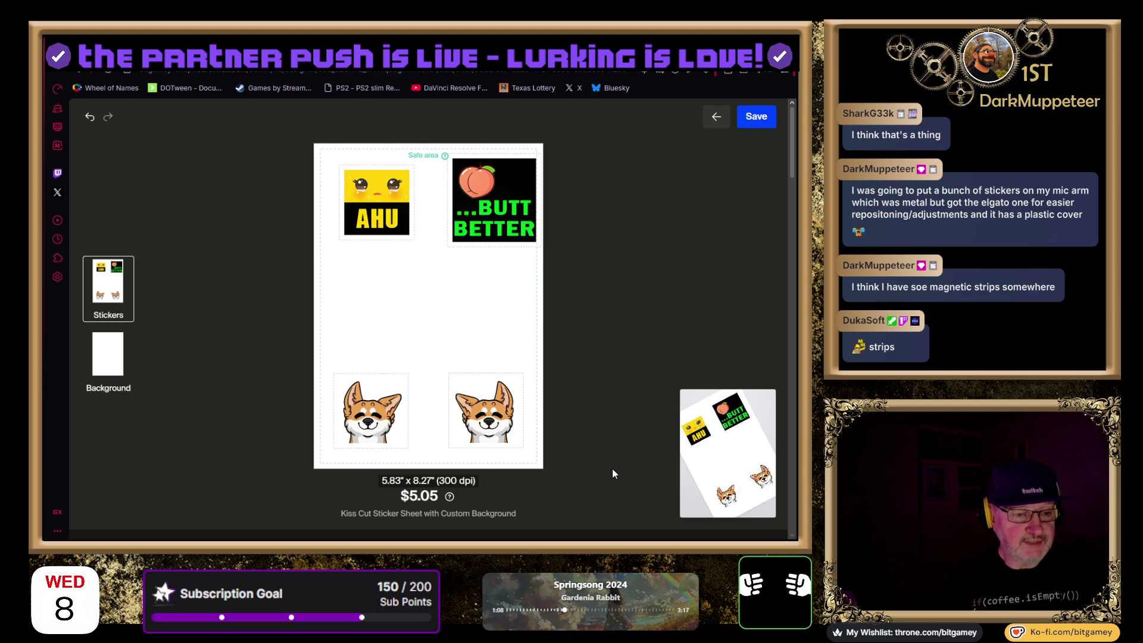
# Resize the ...BUTT BETTER sticker to 1.65 inches wide and settle it level with AHU
pyautogui.click(496, 221)
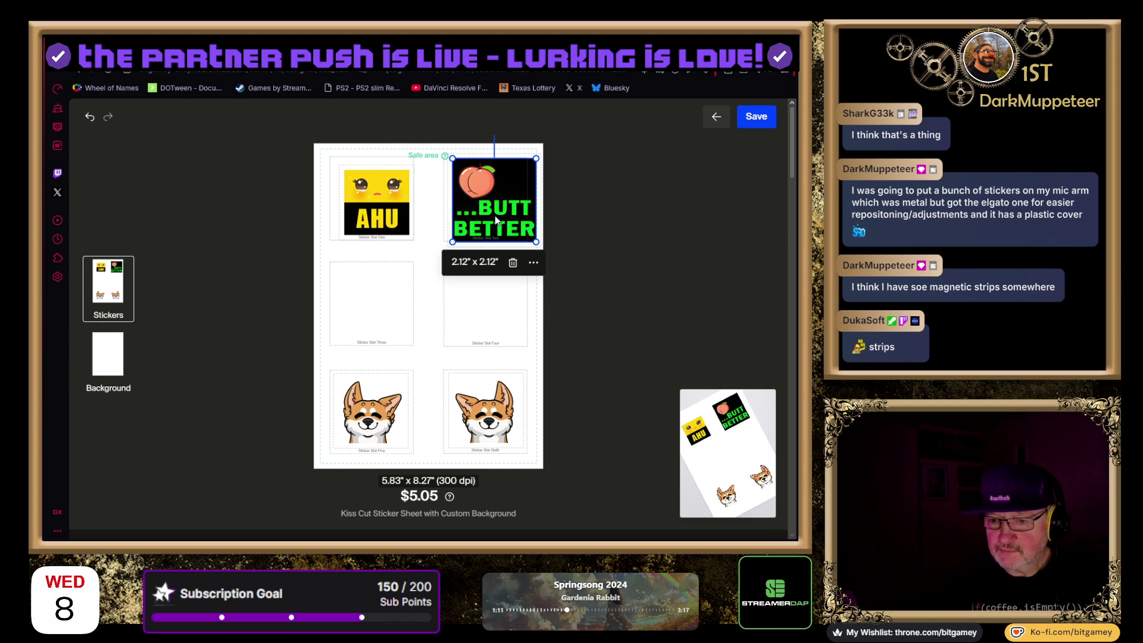
pyautogui.click(535, 263)
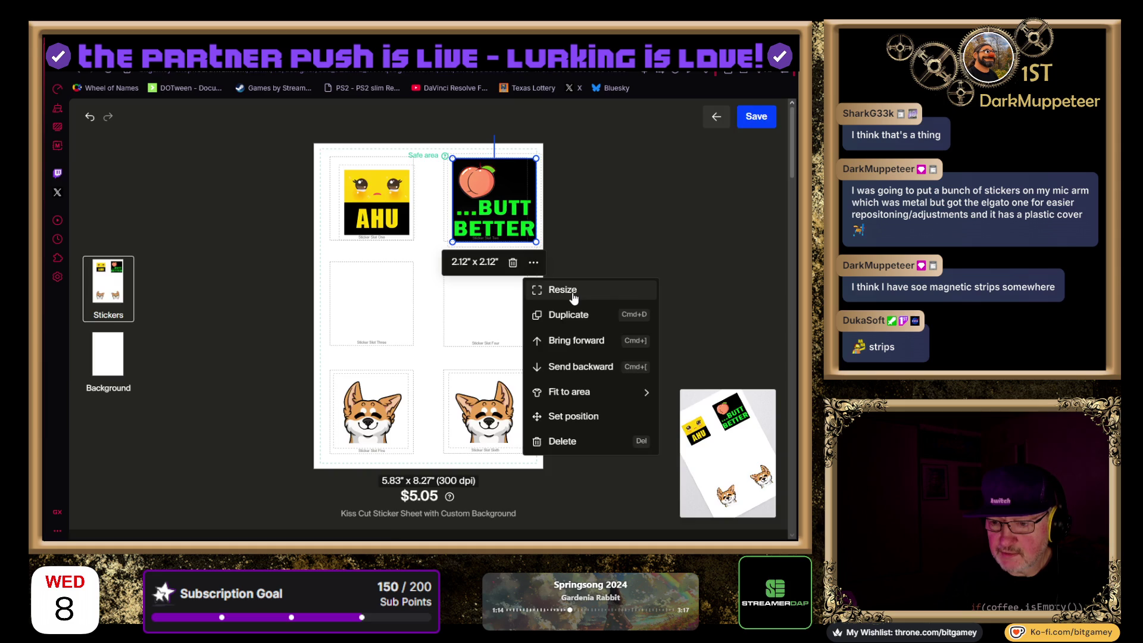
pyautogui.click(569, 290)
pyautogui.moveTo(365, 316); pyautogui.dragTo(312, 315)
pyautogui.write('1.65')
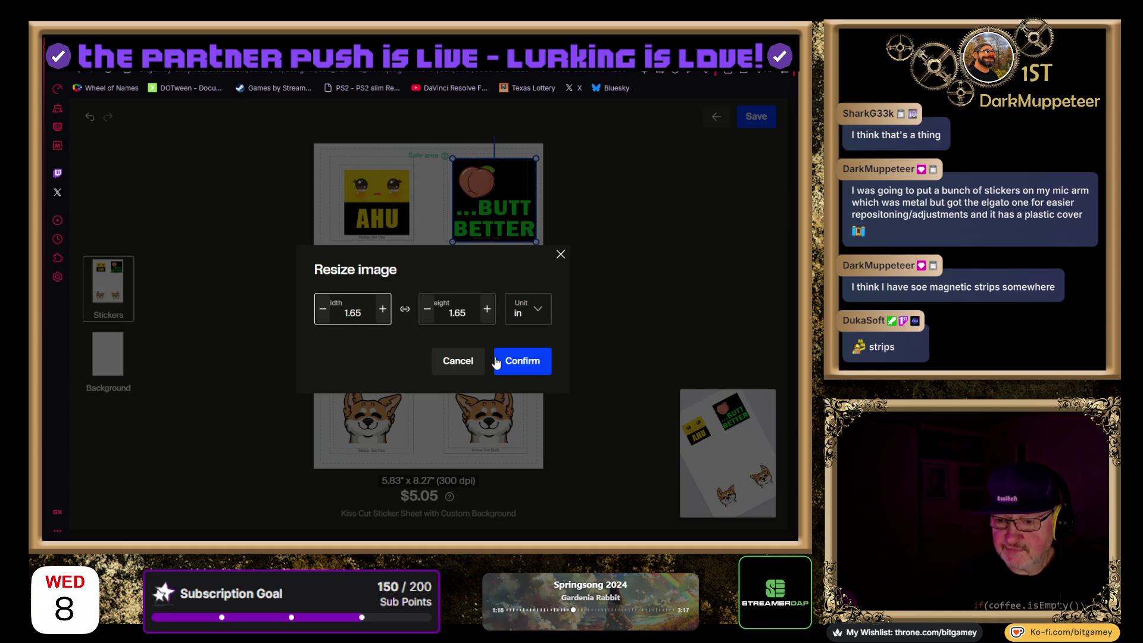
pyautogui.click(522, 361)
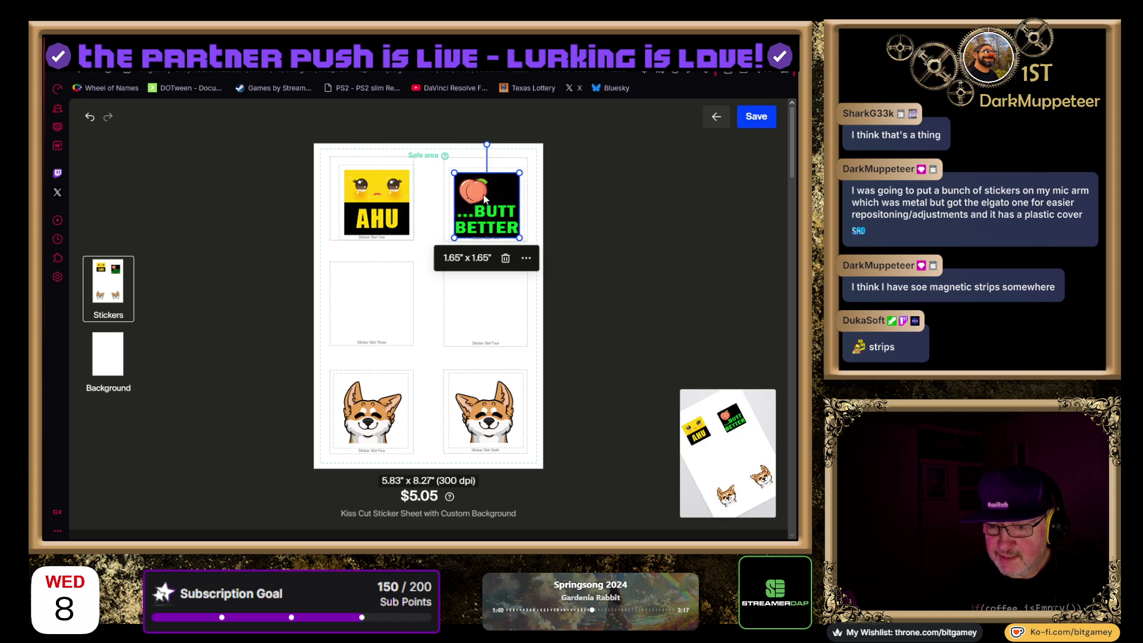
pyautogui.moveTo(485, 199); pyautogui.dragTo(484, 198)
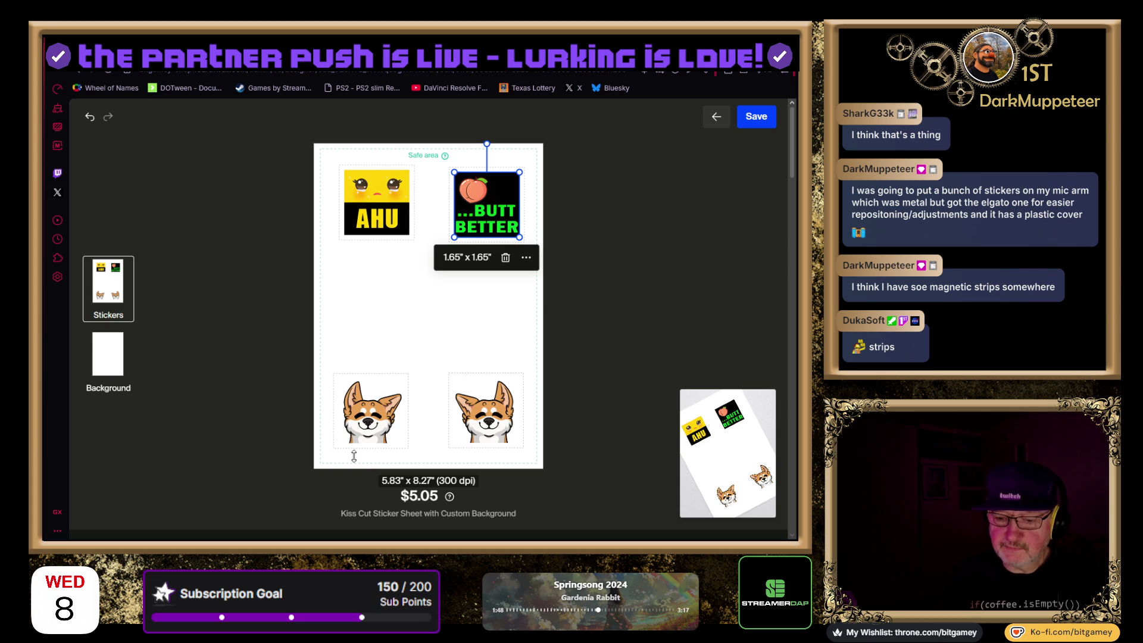
# Move the AWW THANKS sticker into slot three and resize it to 1.65 inches wide
pyautogui.scroll(-3, 353, 456)
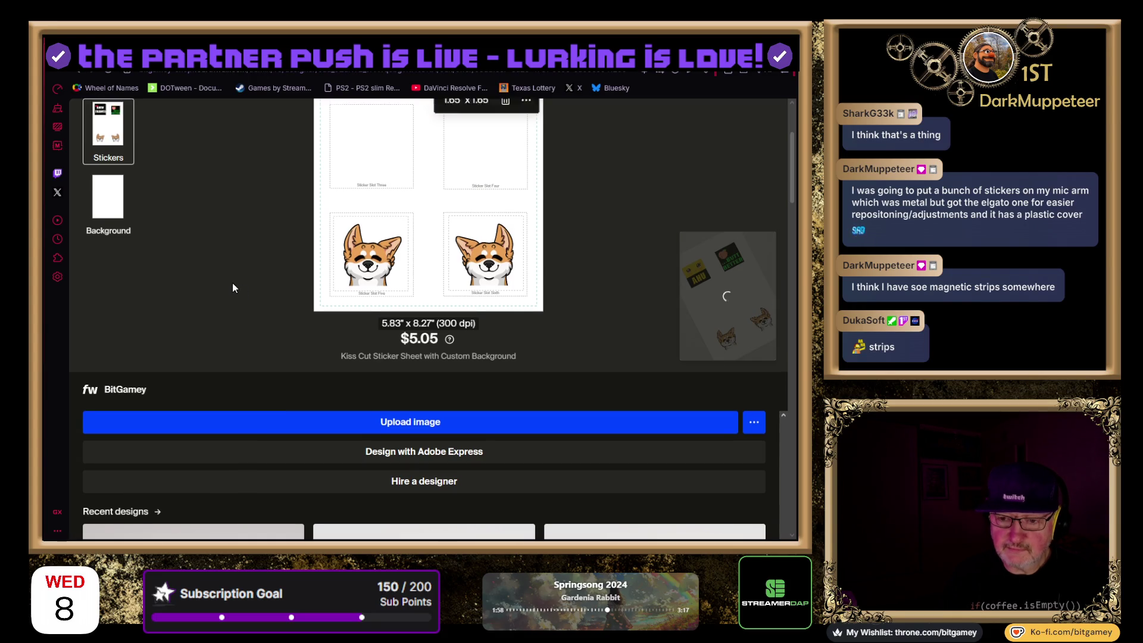
pyautogui.scroll(3, 233, 284)
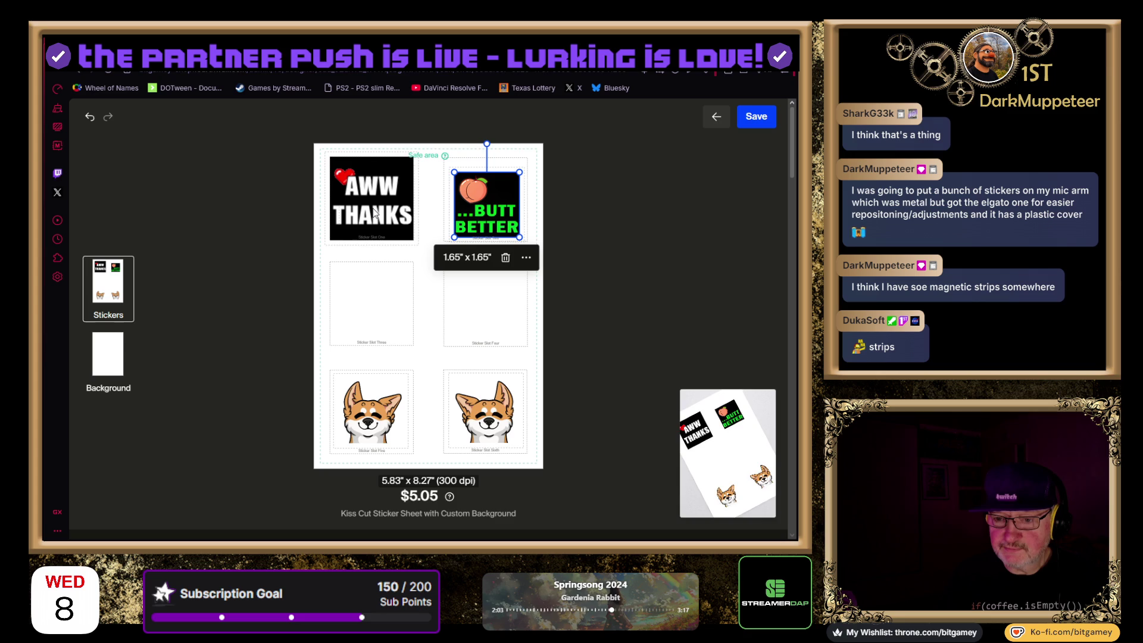
pyautogui.moveTo(375, 213); pyautogui.dragTo(382, 296)
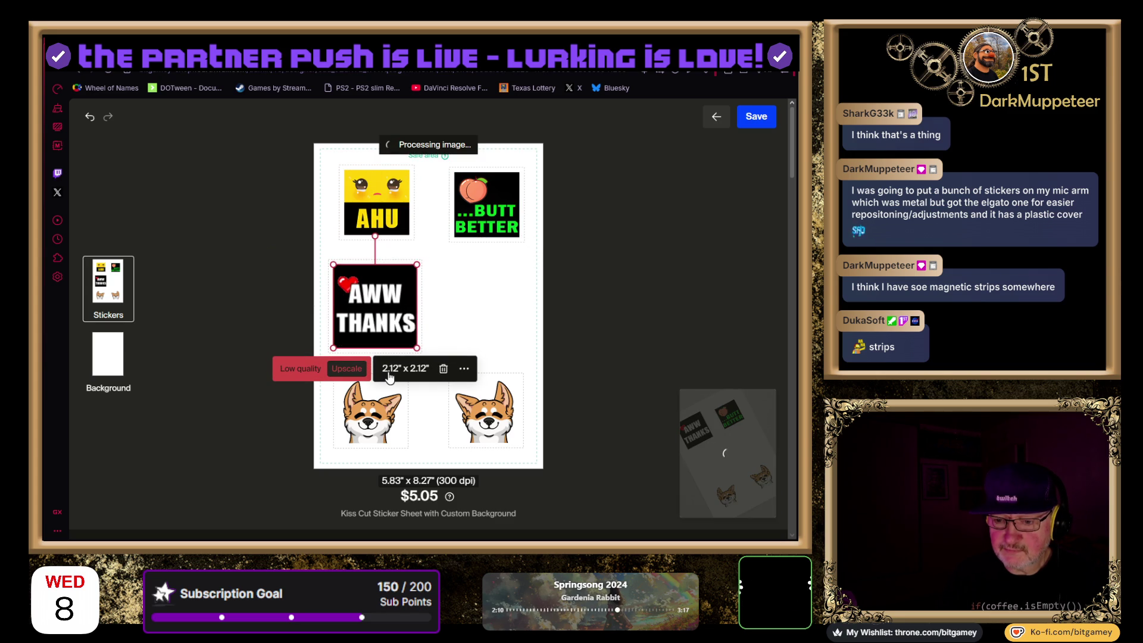
pyautogui.click(465, 370)
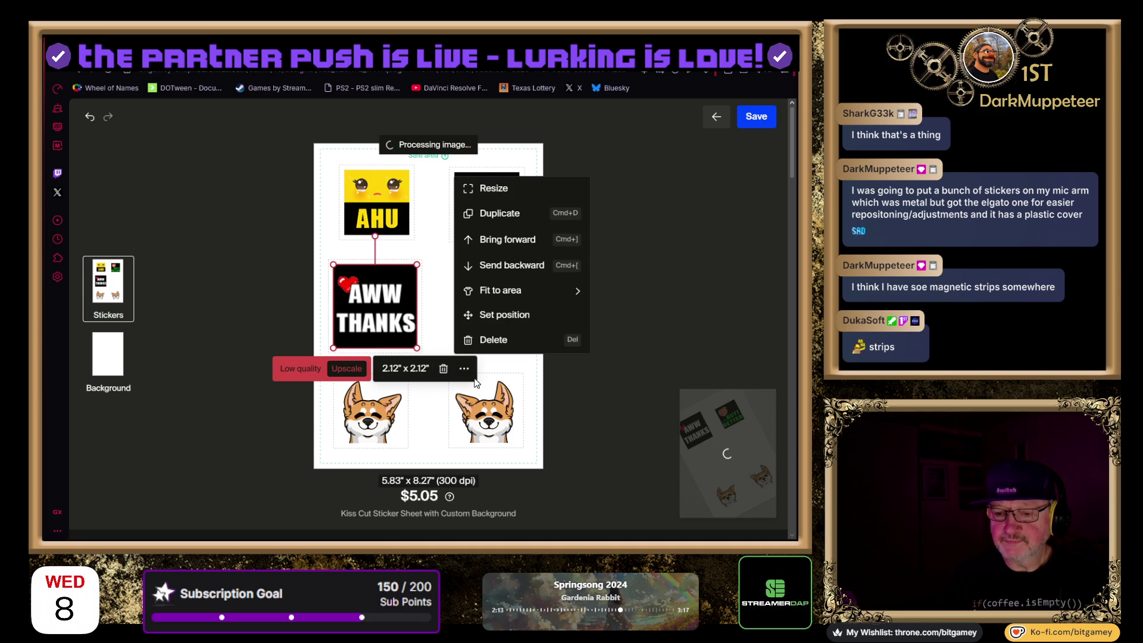
pyautogui.click(496, 189)
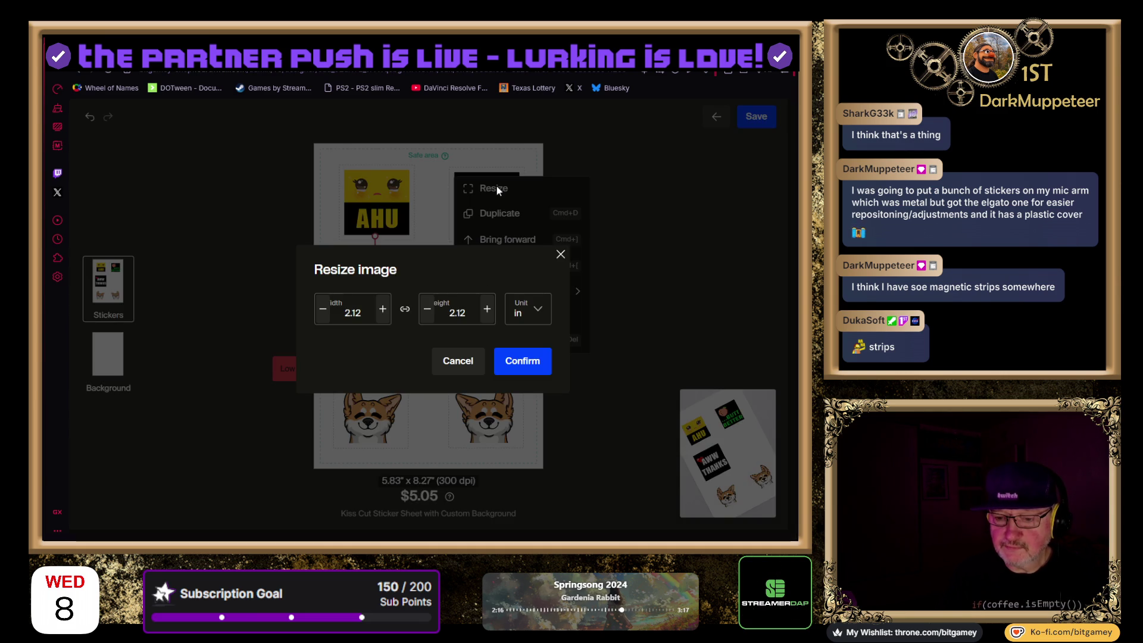
pyautogui.click(375, 311)
pyautogui.hotkey('ctrl', 'a')
pyautogui.write('1.65')
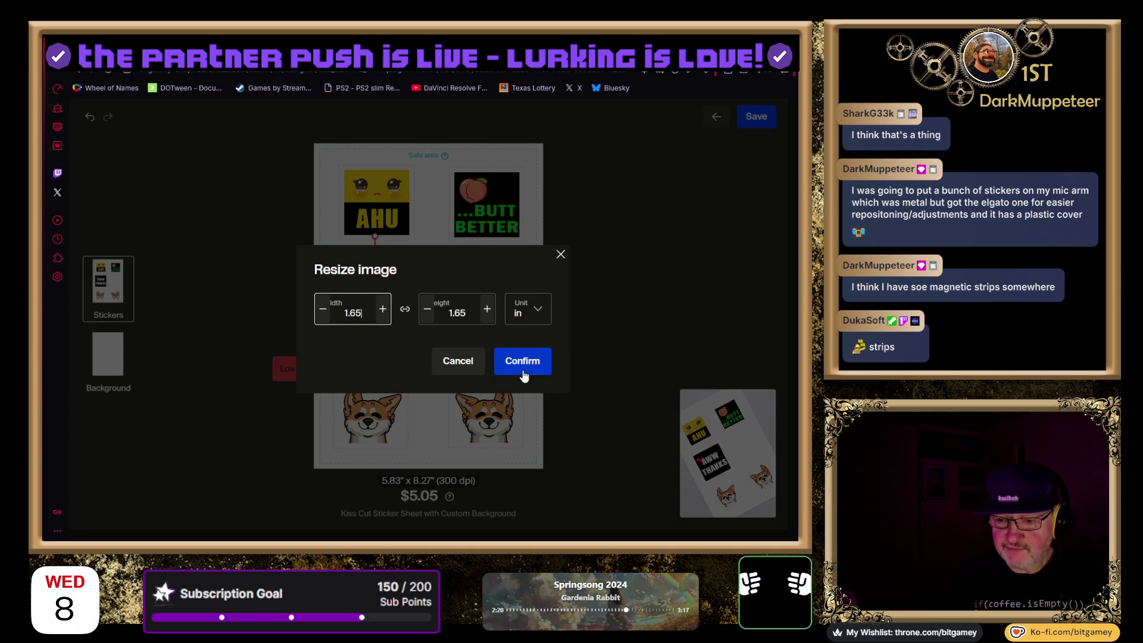
pyautogui.click(524, 361)
# Replace the AWW THANKS artwork with its upscaled version
pyautogui.click(351, 359)
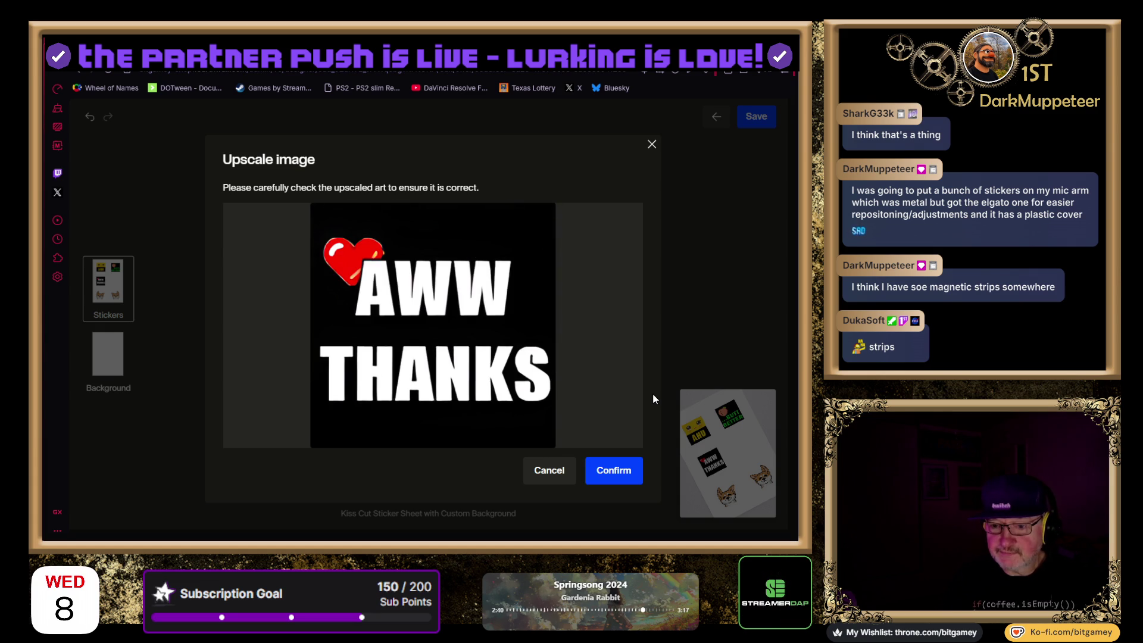
pyautogui.click(632, 467)
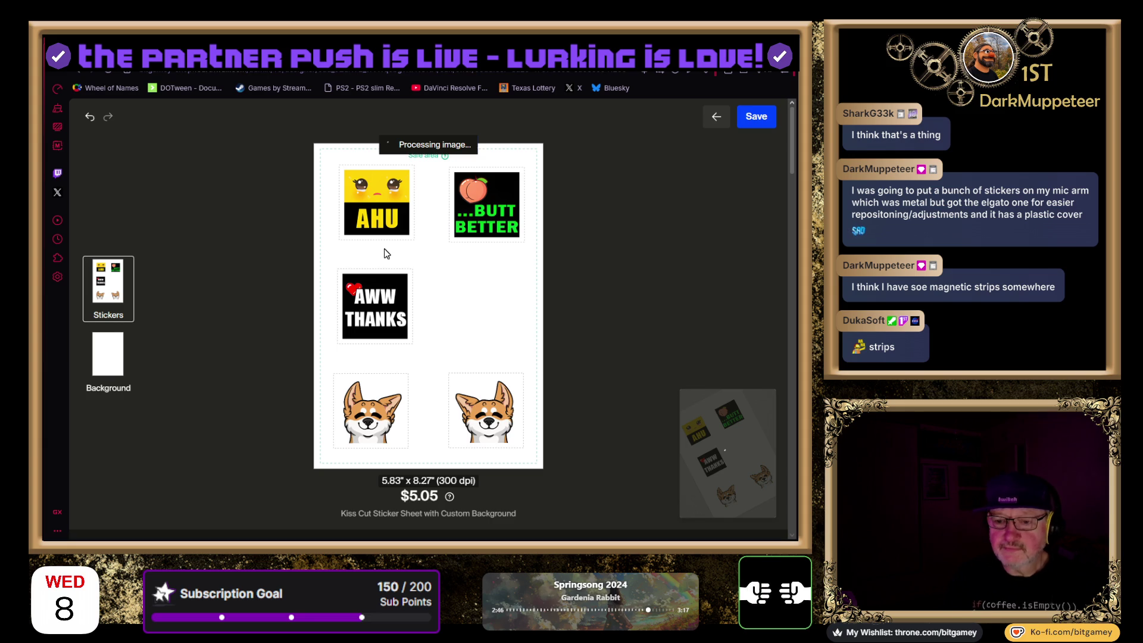
pyautogui.click(383, 298)
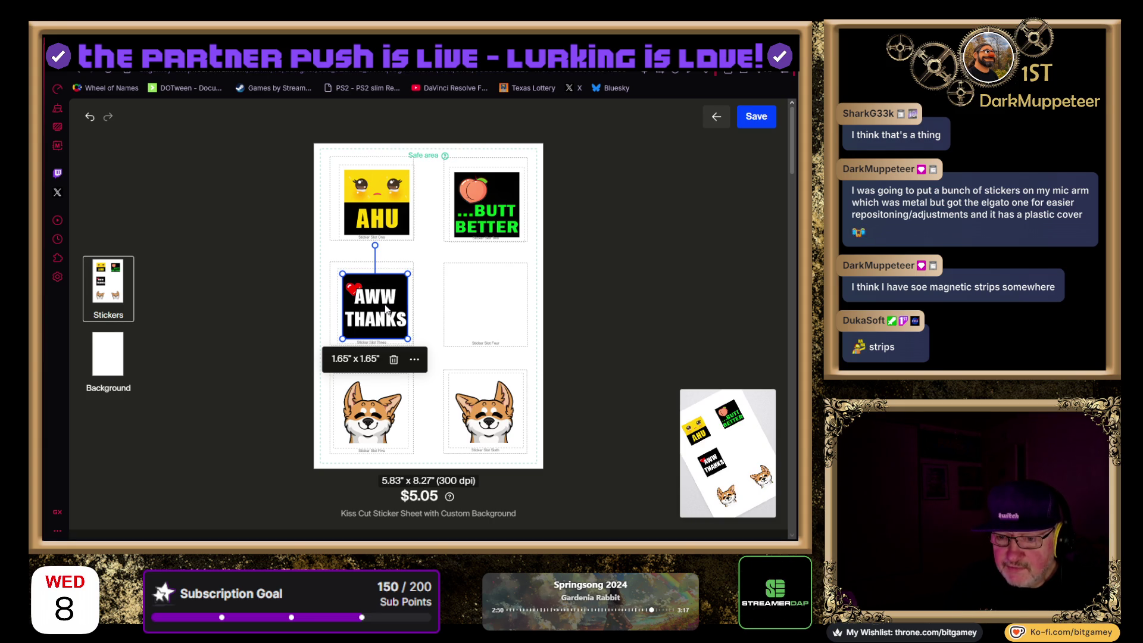
pyautogui.click(432, 313)
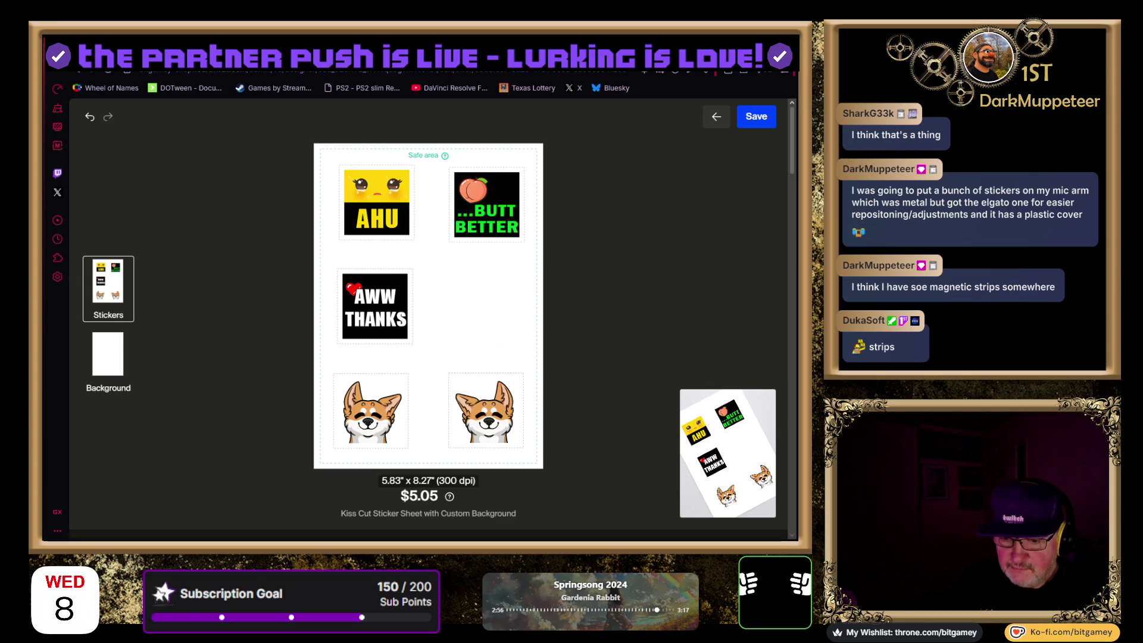
pyautogui.scroll(-1, 299, 456)
pyautogui.click(395, 473)
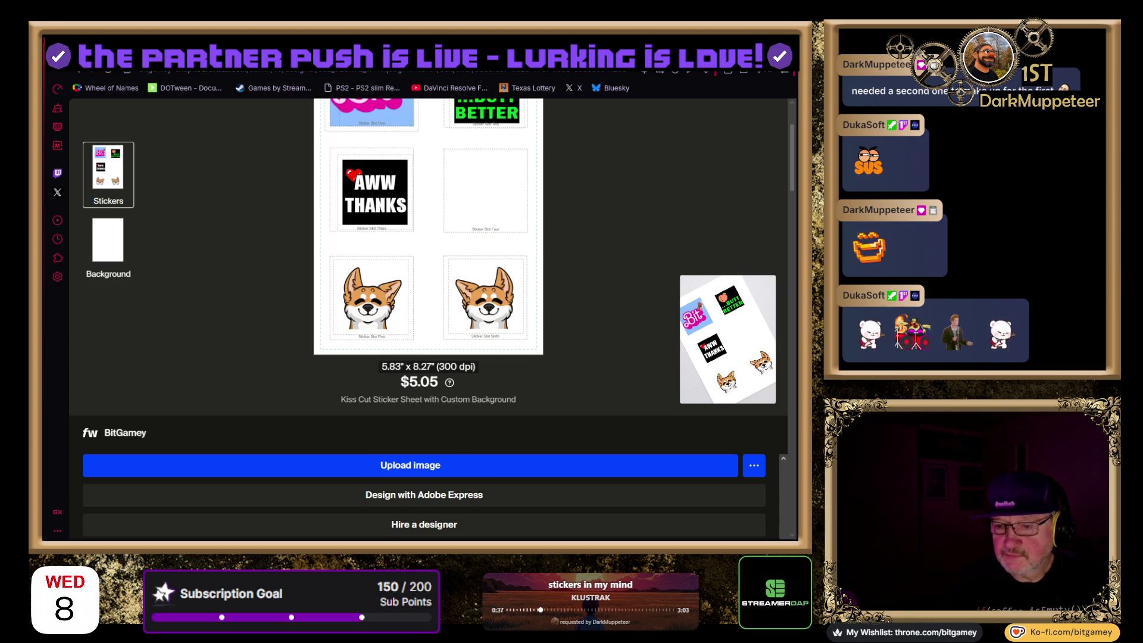
# Replace the pink Bit sticker's artwork with its upscaled version
pyautogui.scroll(2, 428, 315)
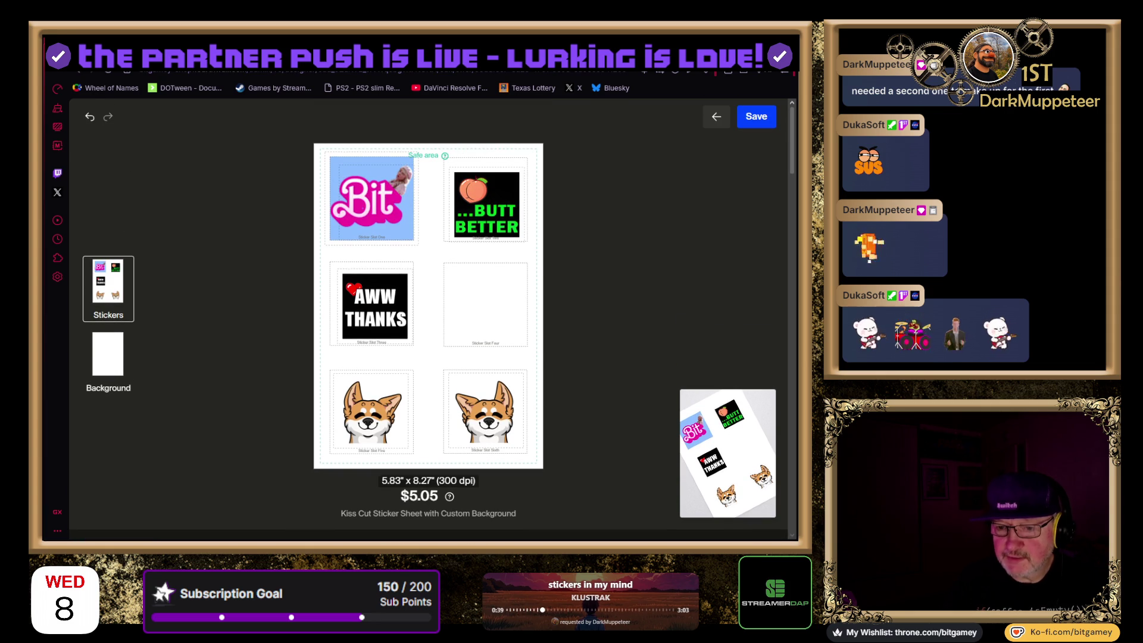
pyautogui.click(372, 198)
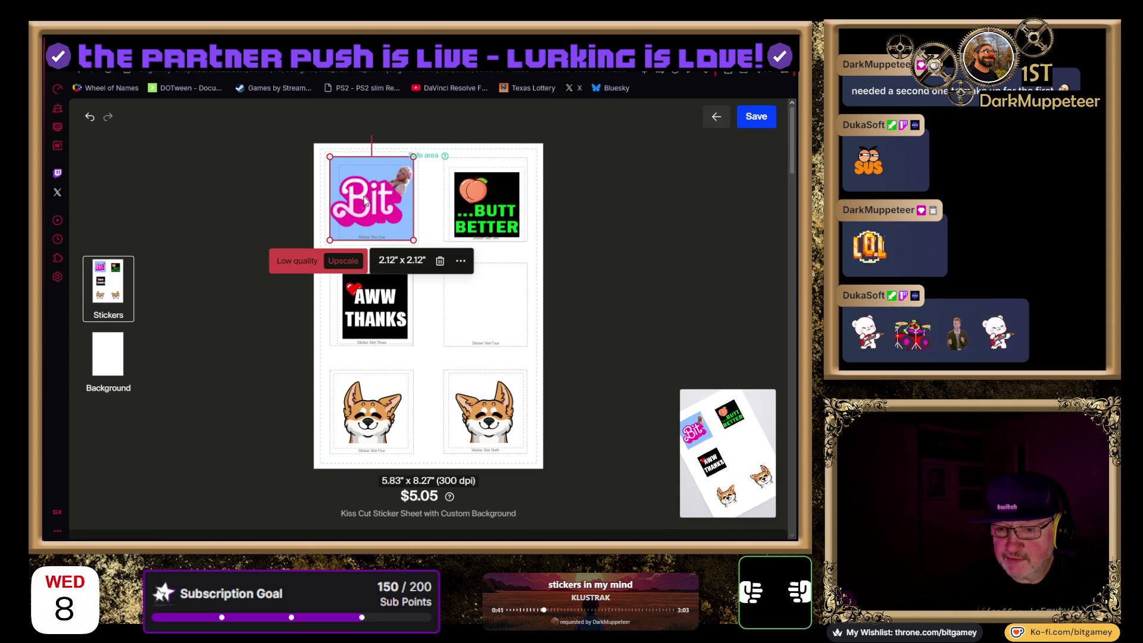
pyautogui.click(349, 272)
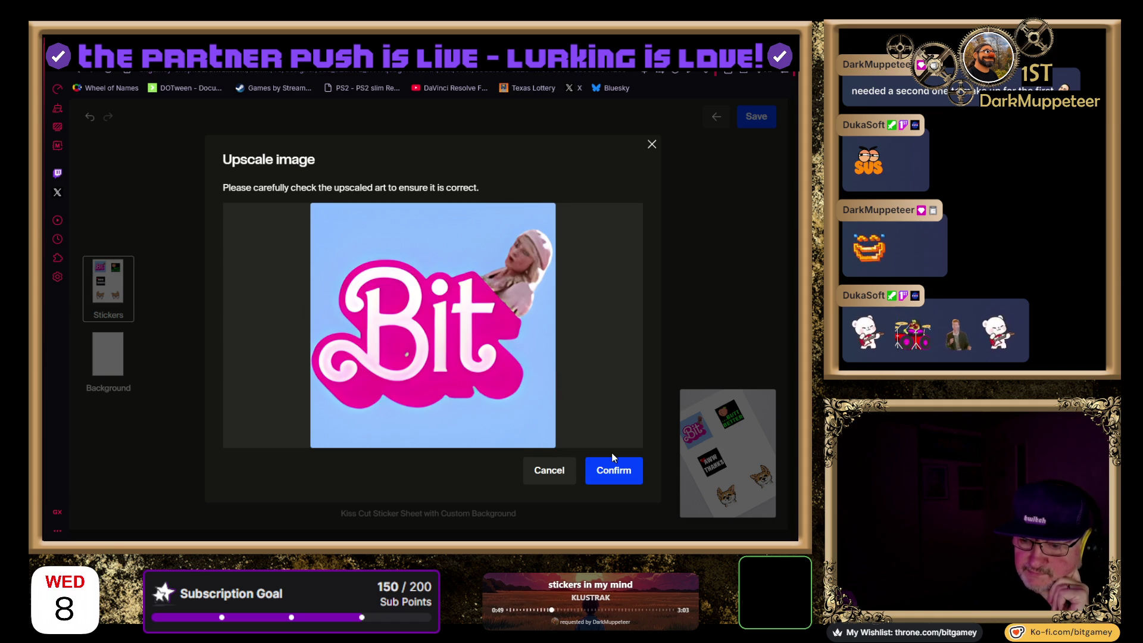
pyautogui.click(622, 466)
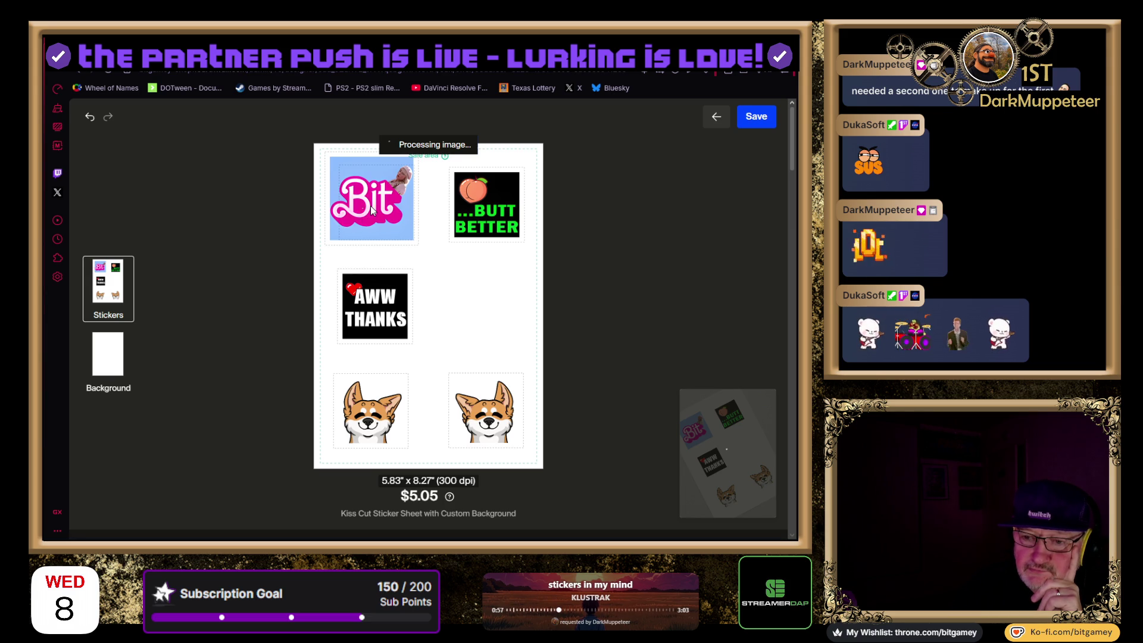
# Resize the Bit sticker to 1.65 inches wide via Resize
pyautogui.click(371, 206)
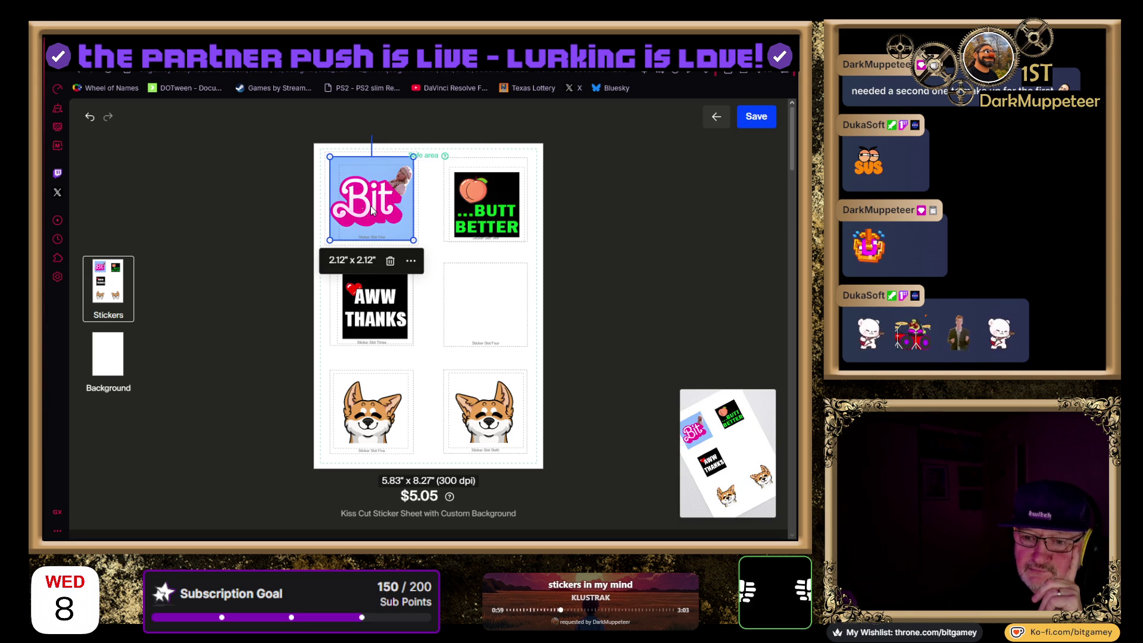
pyautogui.click(411, 263)
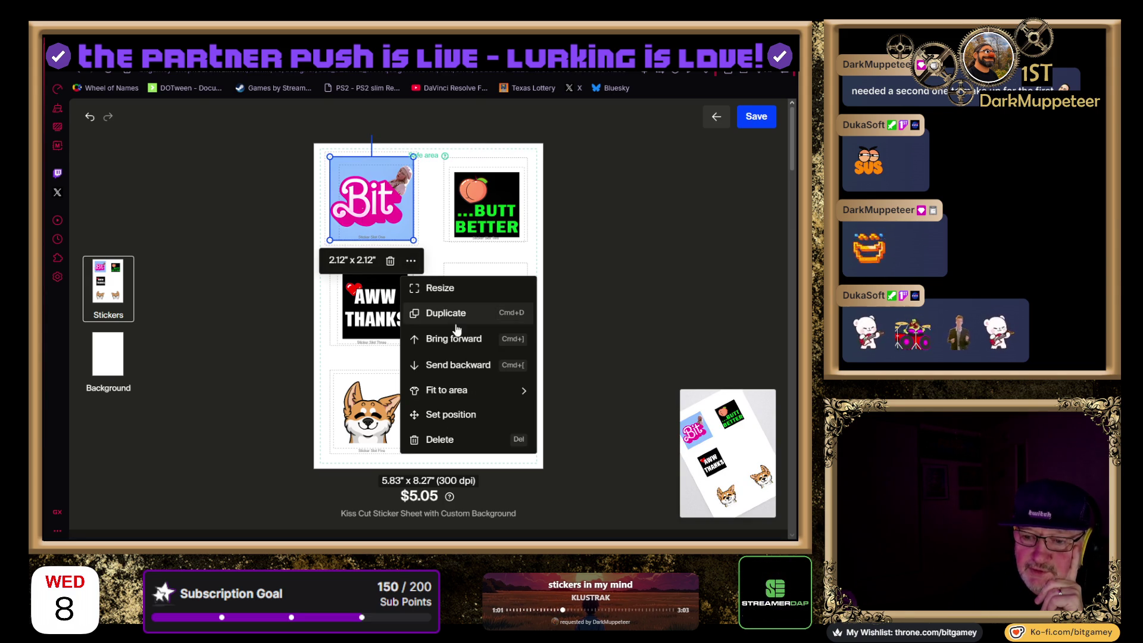
pyautogui.click(448, 290)
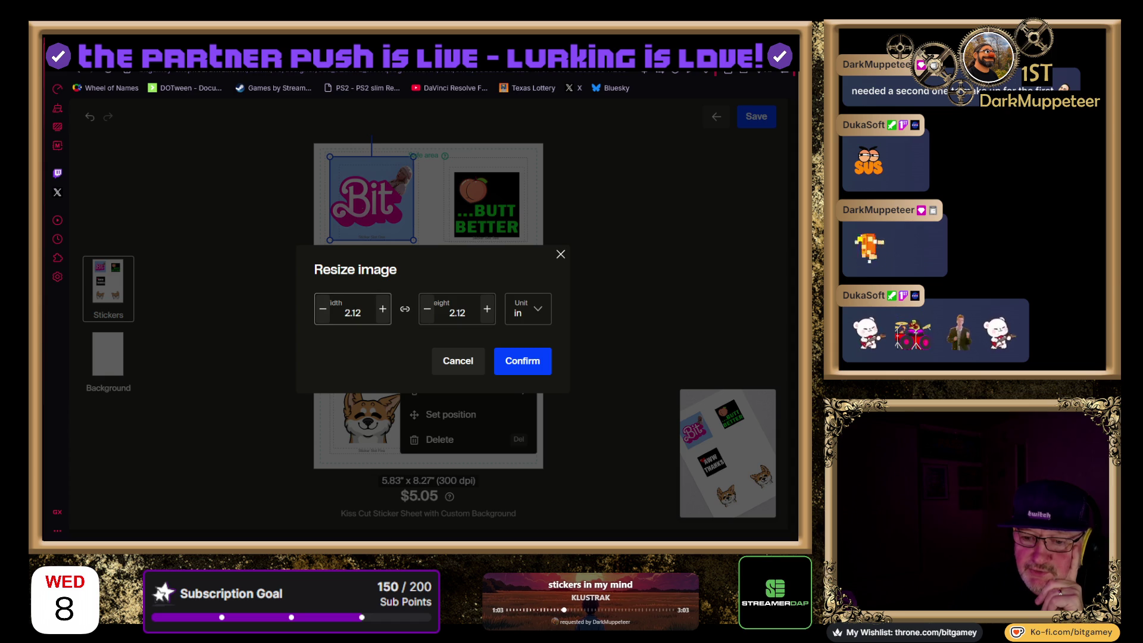
pyautogui.doubleClick(353, 312)
pyautogui.write('1.65')
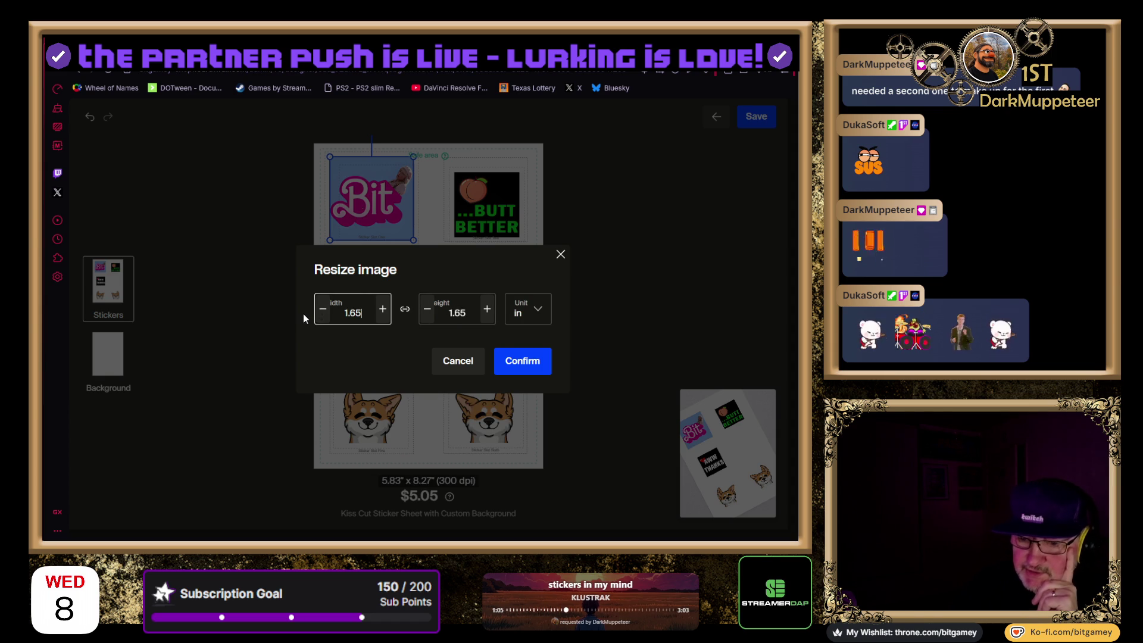
pyautogui.click(542, 371)
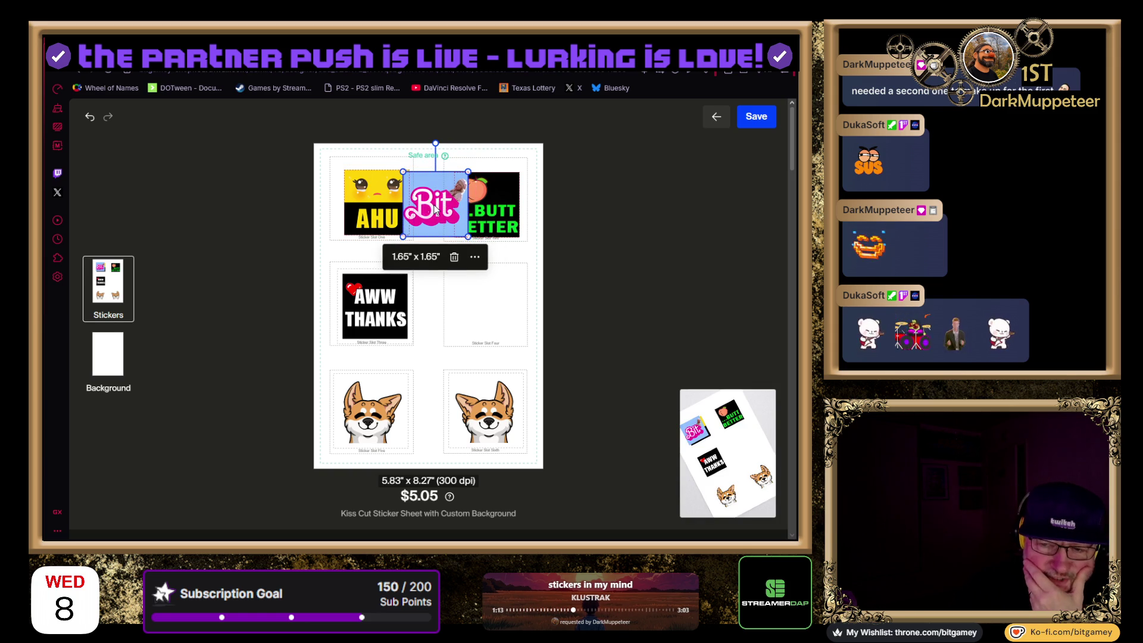
# Drag Bit to middle-left, AWW THANKS to top-right and BUTT BETTER to middle-right
pyautogui.moveTo(434, 209); pyautogui.dragTo(363, 237)
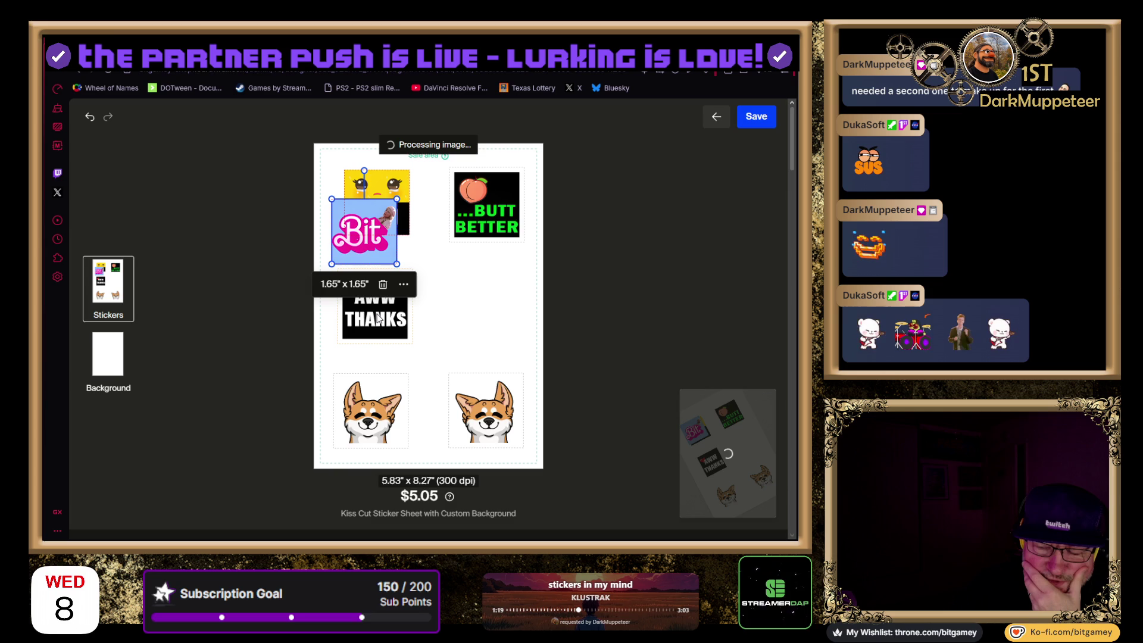
pyautogui.click(370, 323)
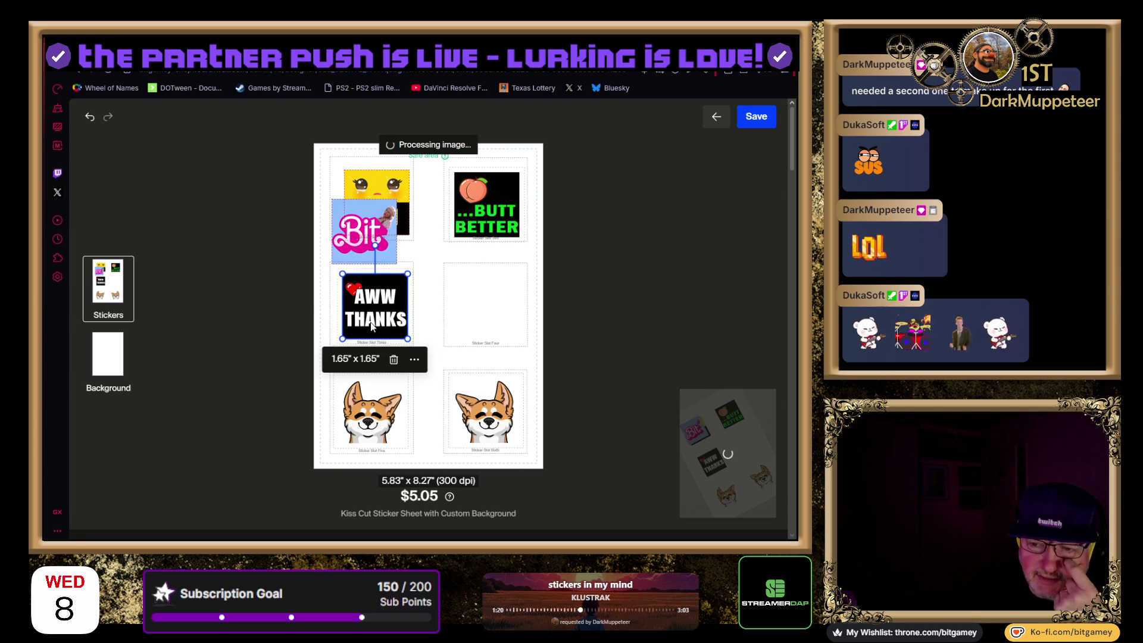
pyautogui.moveTo(363, 321)
pyautogui.mouseDown()
pyautogui.moveTo(390, 274)
pyautogui.moveTo(507, 234)
pyautogui.moveTo(499, 246)
pyautogui.mouseUp()
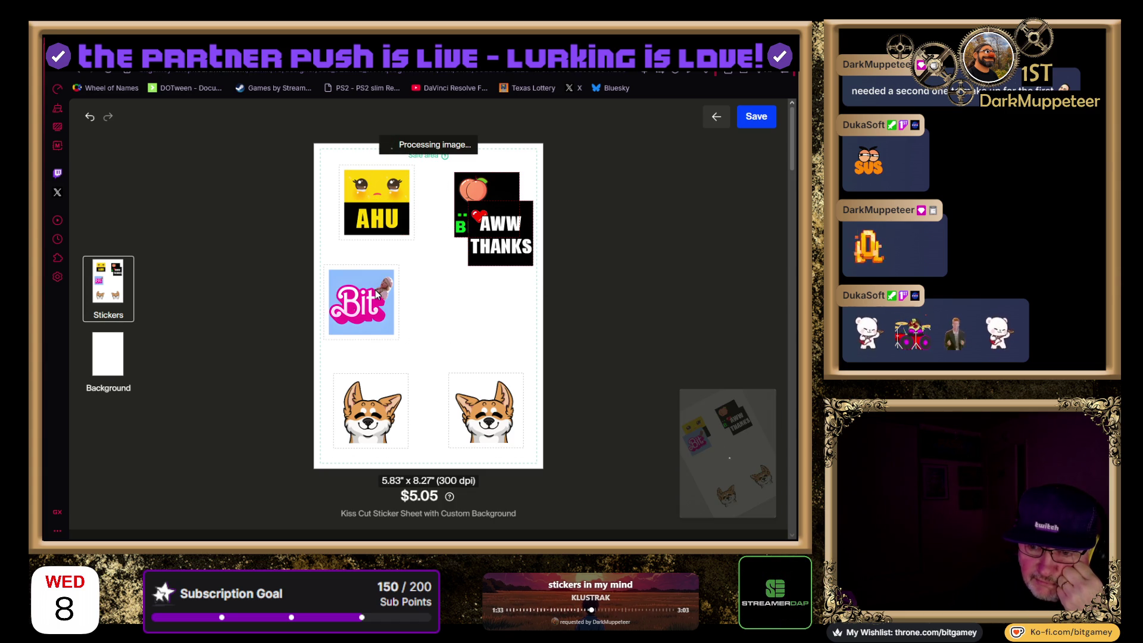
pyautogui.click(474, 190)
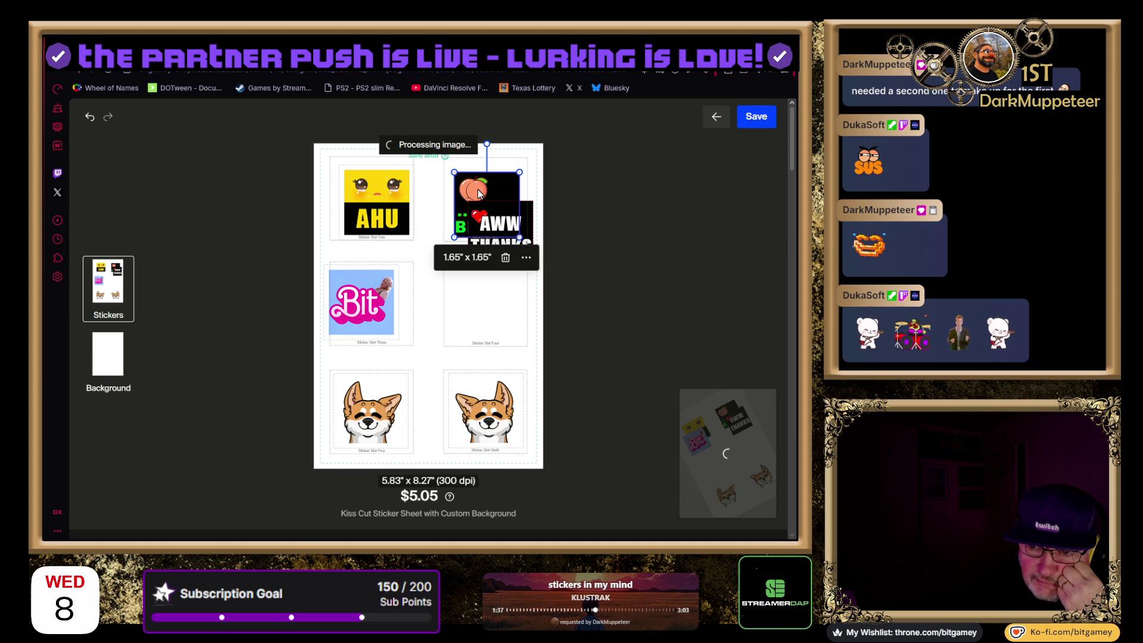
pyautogui.moveTo(480, 218)
pyautogui.mouseDown()
pyautogui.moveTo(471, 309)
pyautogui.moveTo(487, 289)
pyautogui.mouseUp()
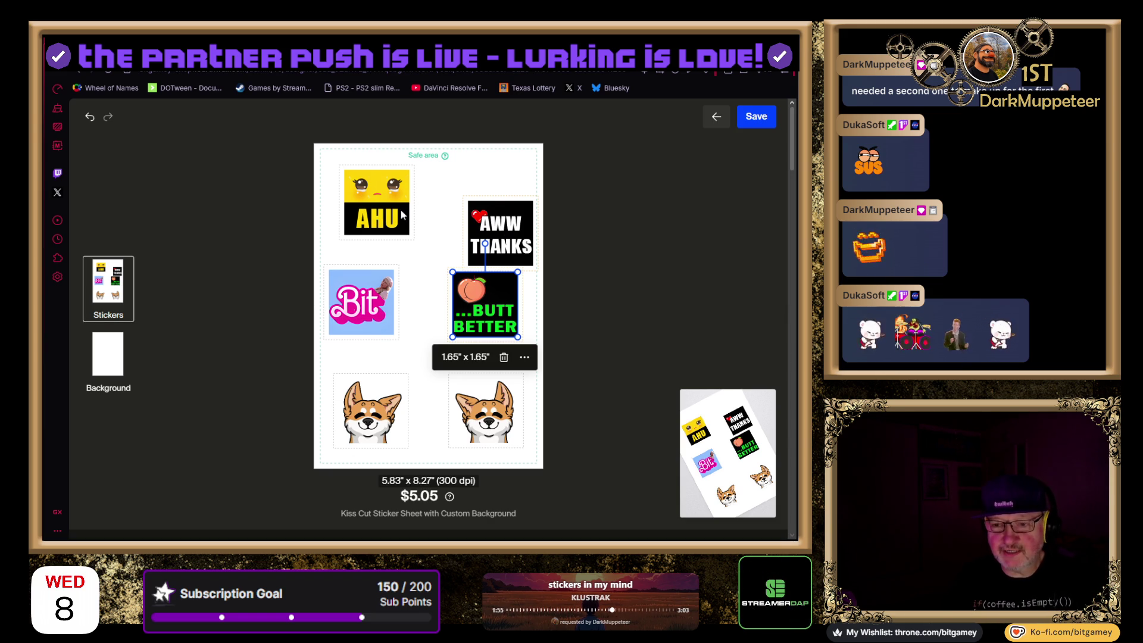
pyautogui.moveTo(505, 225); pyautogui.dragTo(499, 192)
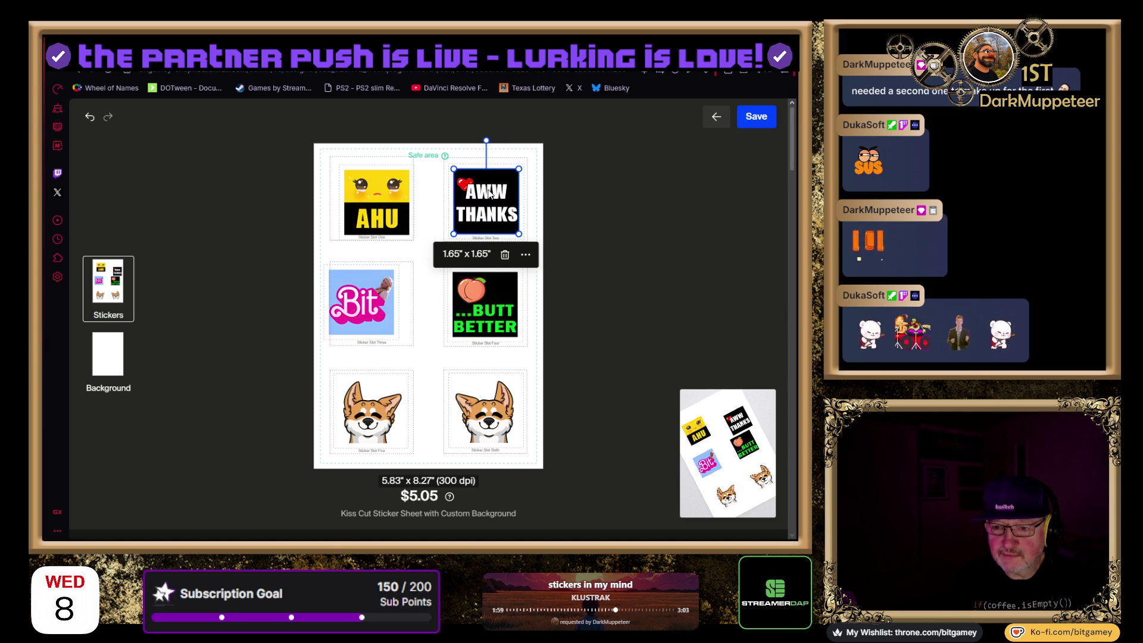
pyautogui.click(375, 212)
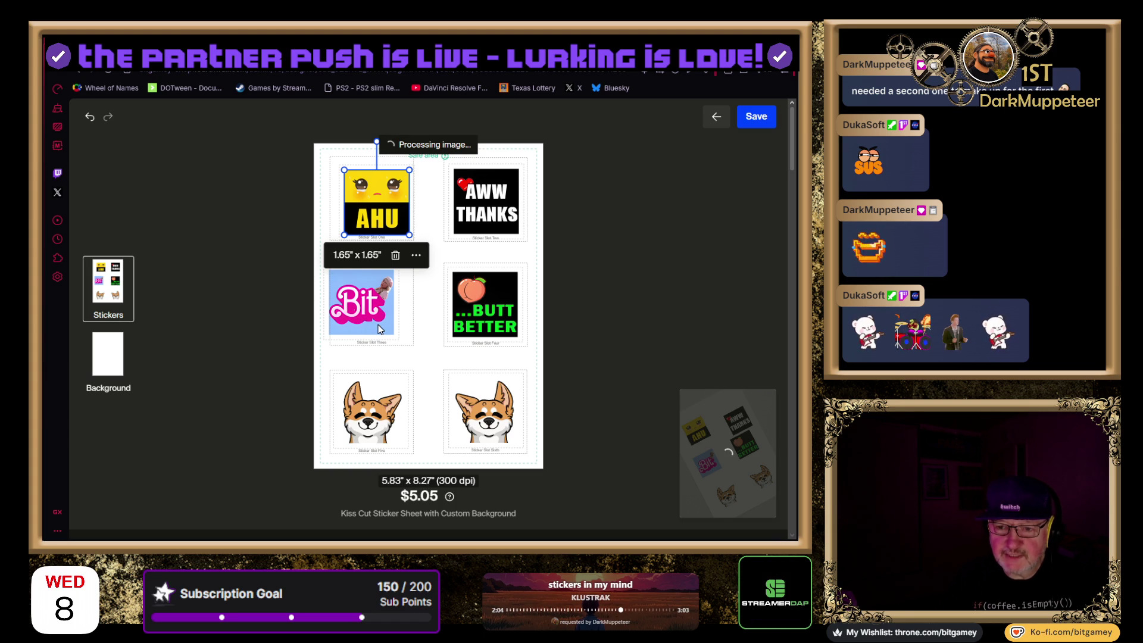
# Fit the AHU sticker to Sticker Slot One and AWW THANKS to Sticker Slot Two
pyautogui.click(346, 327)
pyautogui.click(375, 223)
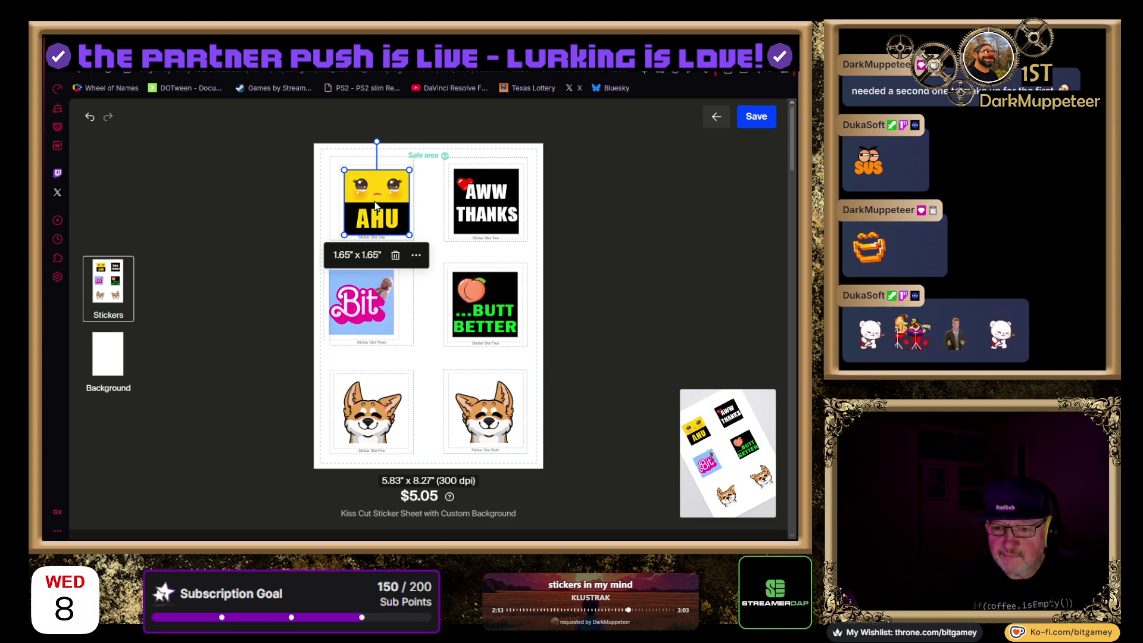
pyautogui.click(418, 258)
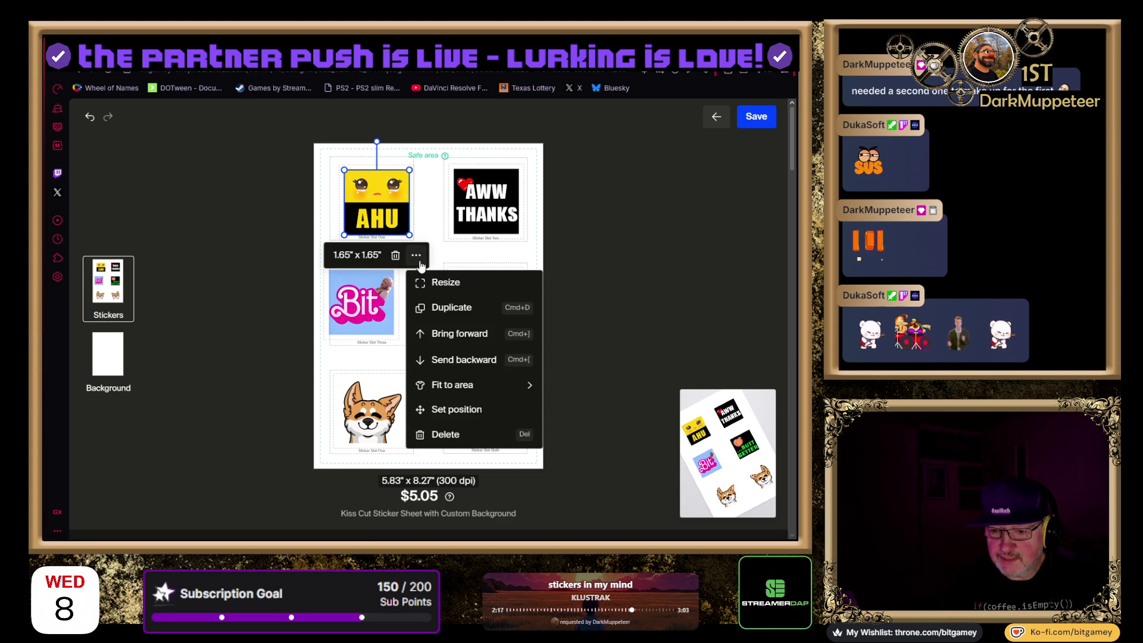
pyautogui.click(438, 386)
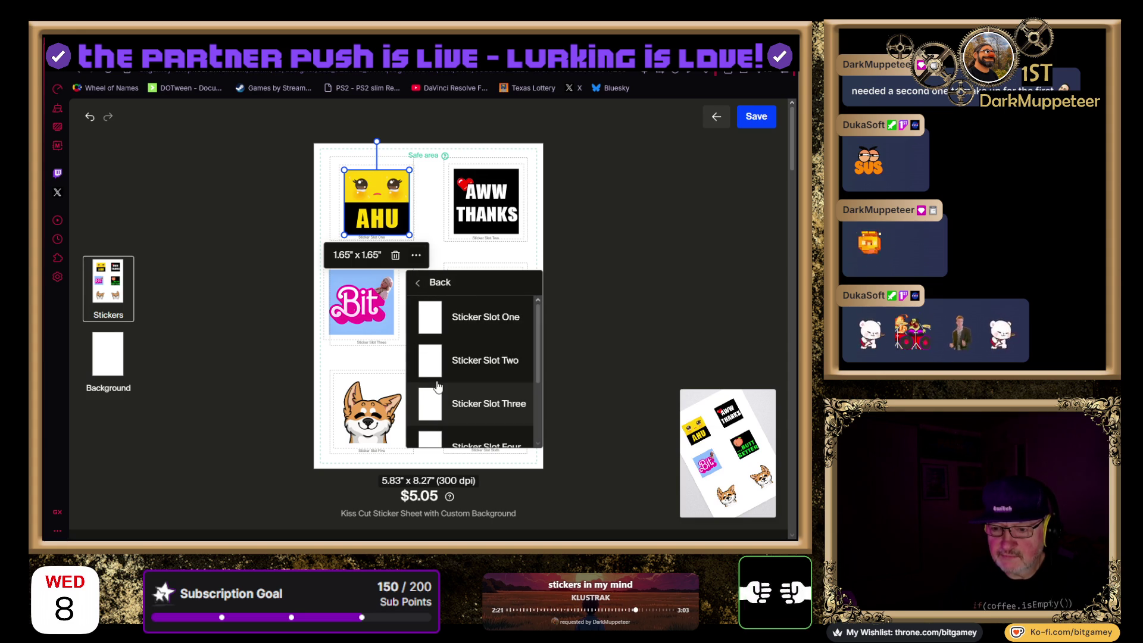
pyautogui.scroll(-3, 457, 380)
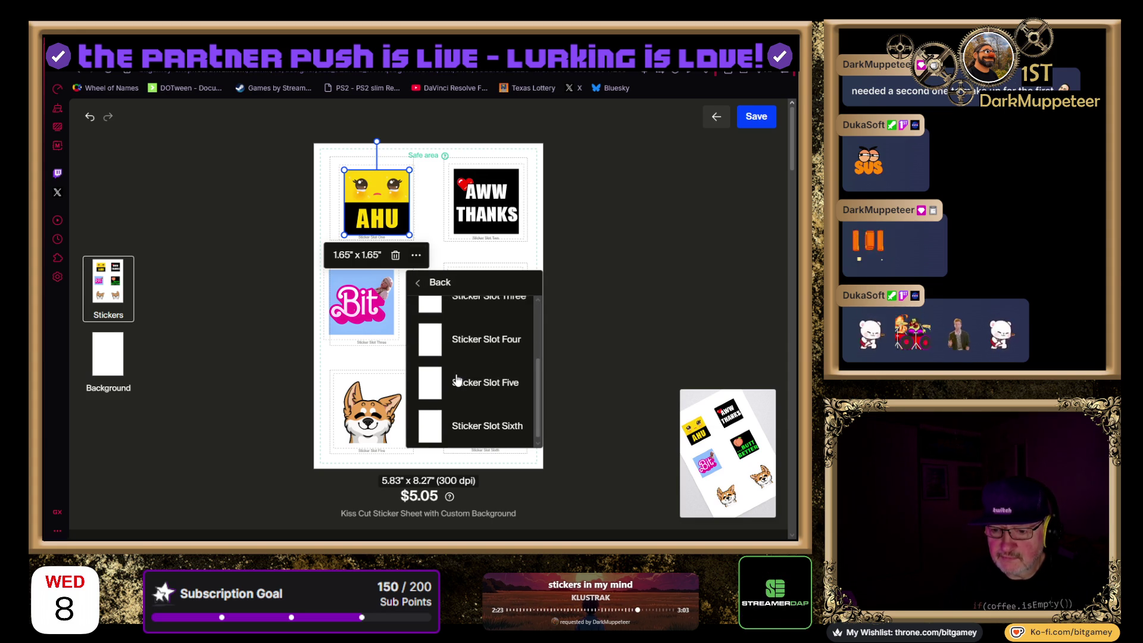
pyautogui.scroll(3, 458, 380)
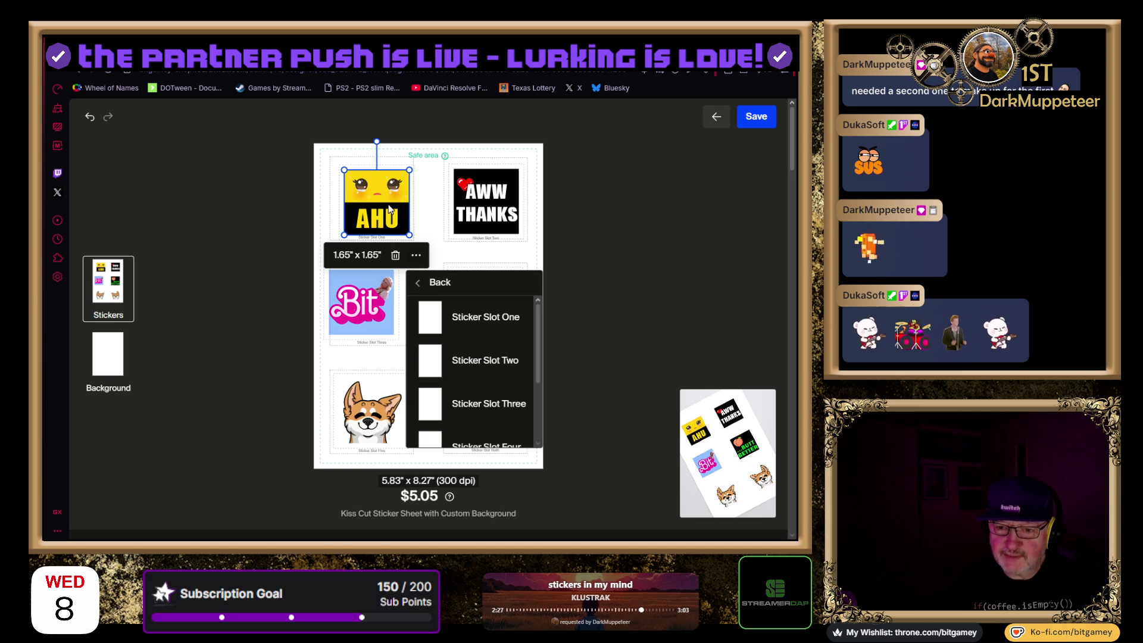
pyautogui.click(477, 326)
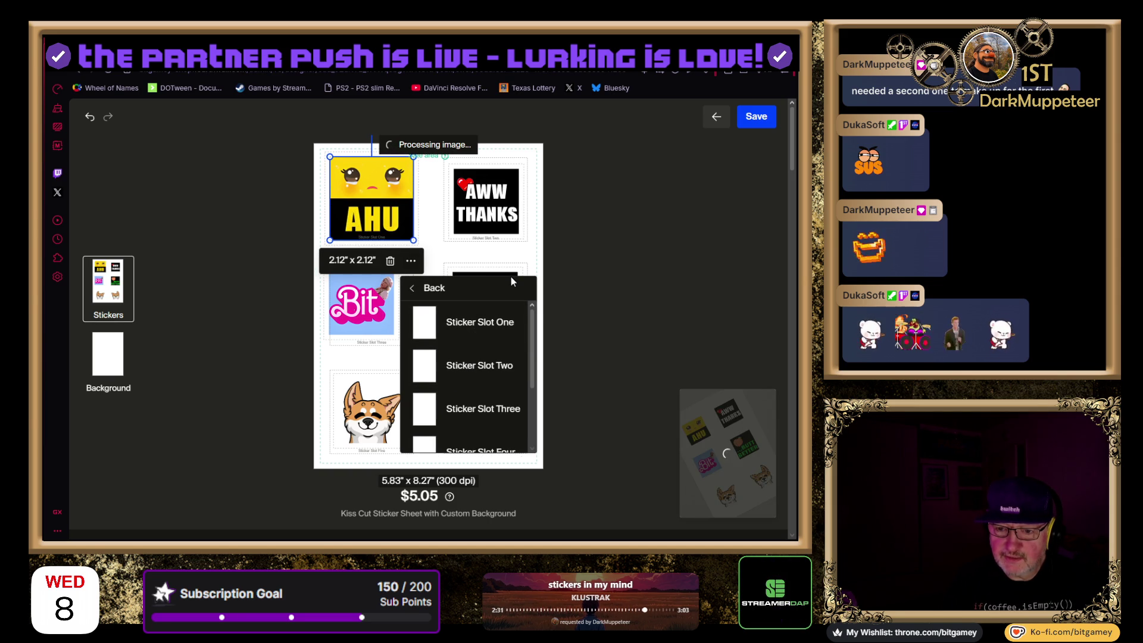
pyautogui.click(486, 208)
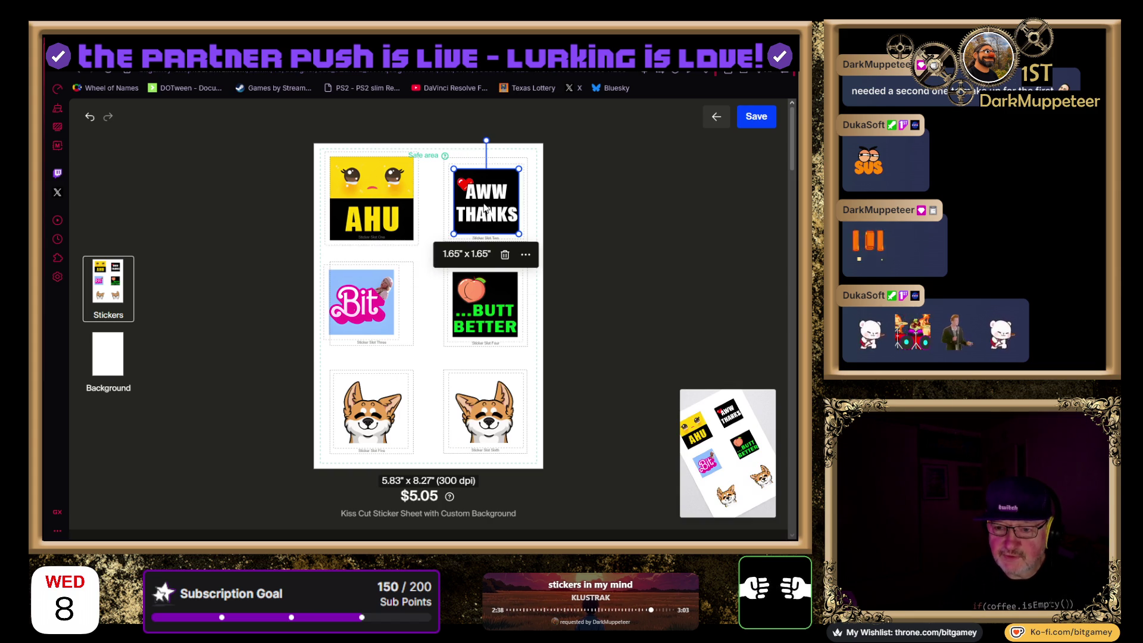
pyautogui.click(524, 256)
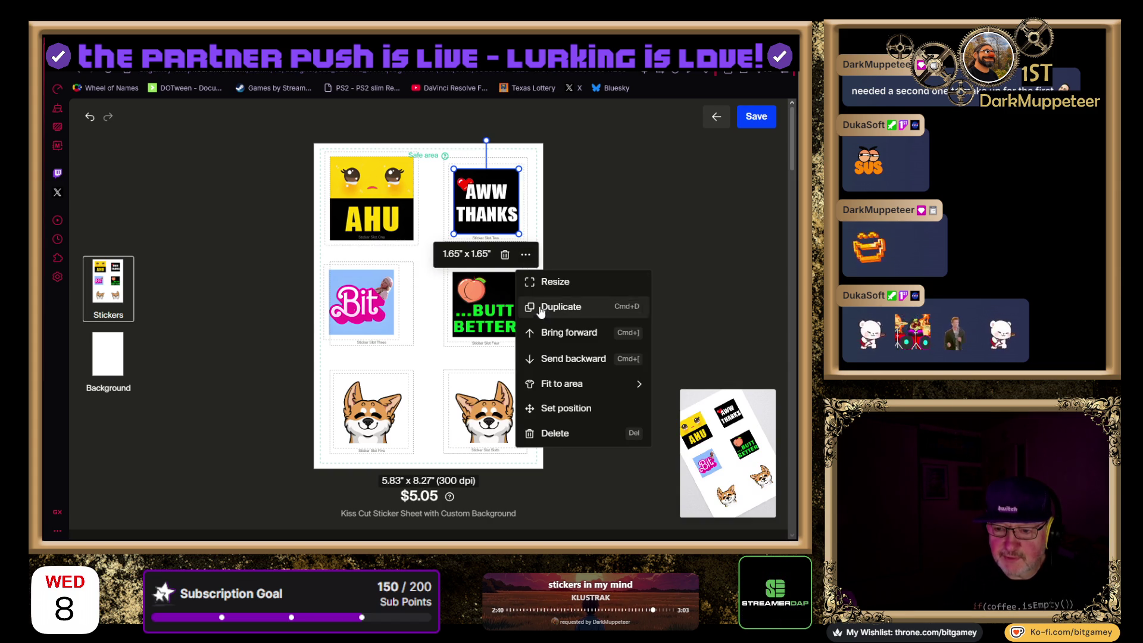
pyautogui.click(582, 393)
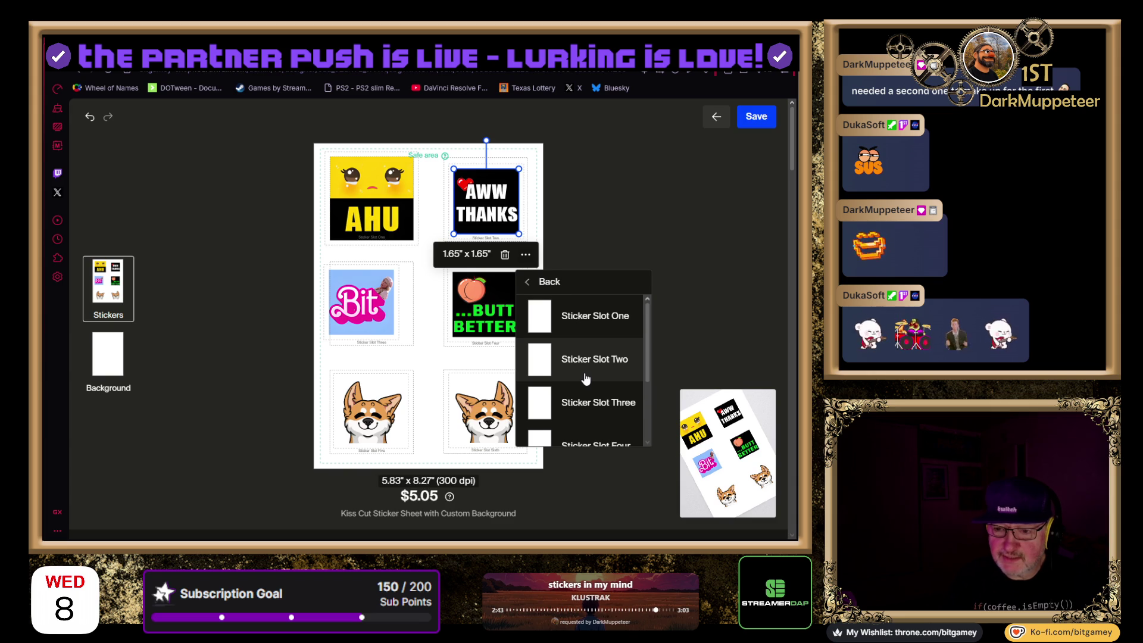
pyautogui.click(586, 378)
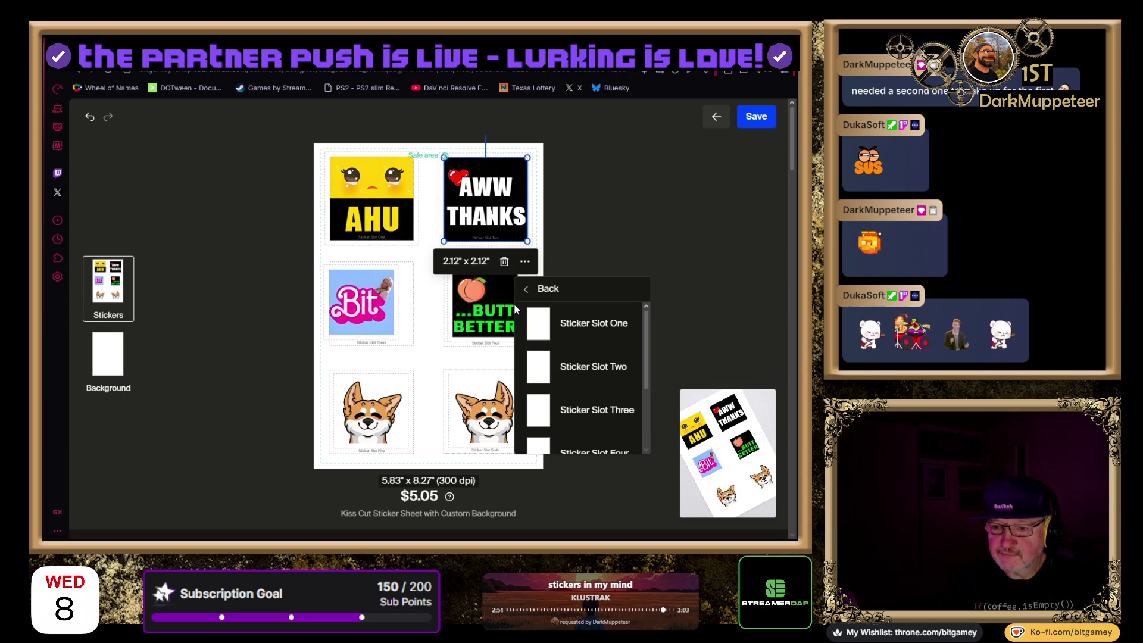
# Fit the Bit sticker to Sticker Slot Three and BUTT BETTER to Sticker Slot Four
pyautogui.click(370, 317)
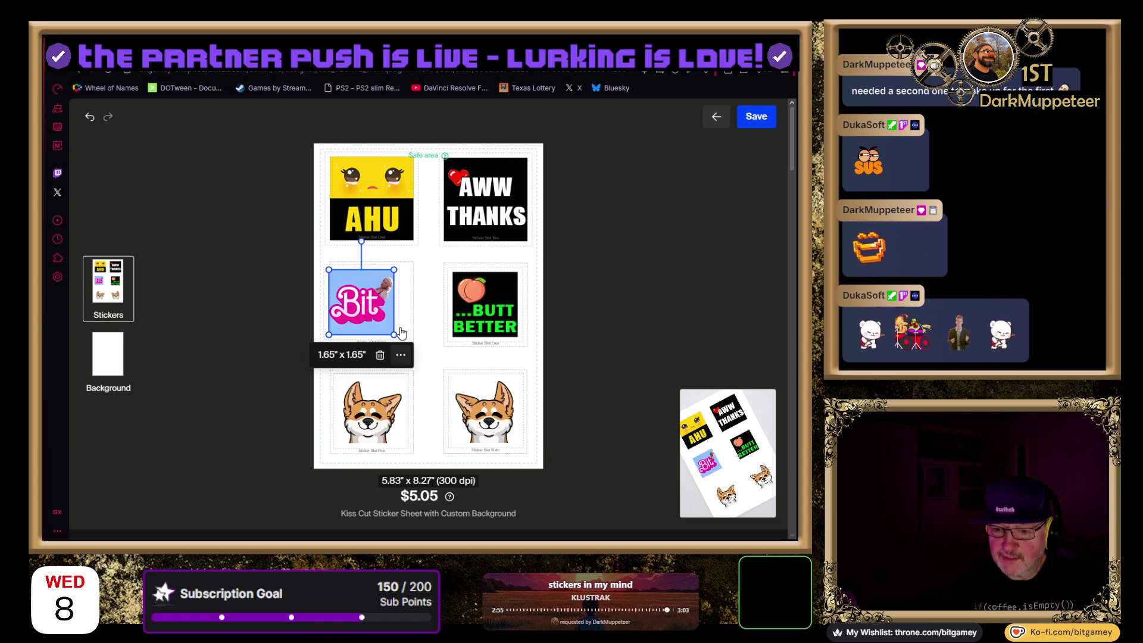
pyautogui.click(401, 354)
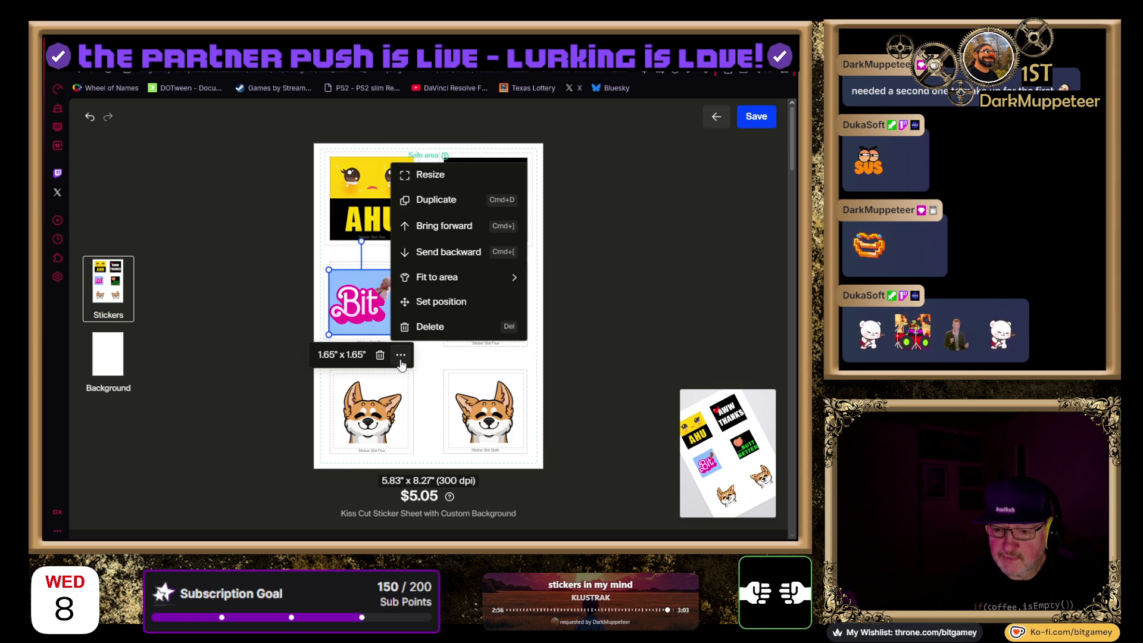
pyautogui.click(479, 284)
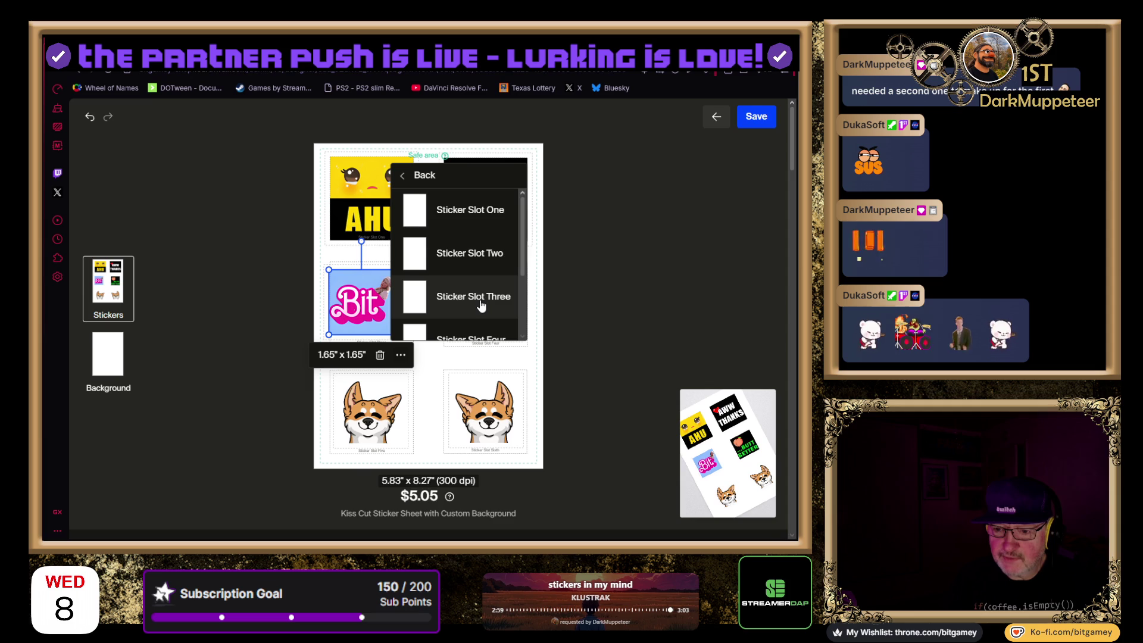
pyautogui.click(493, 297)
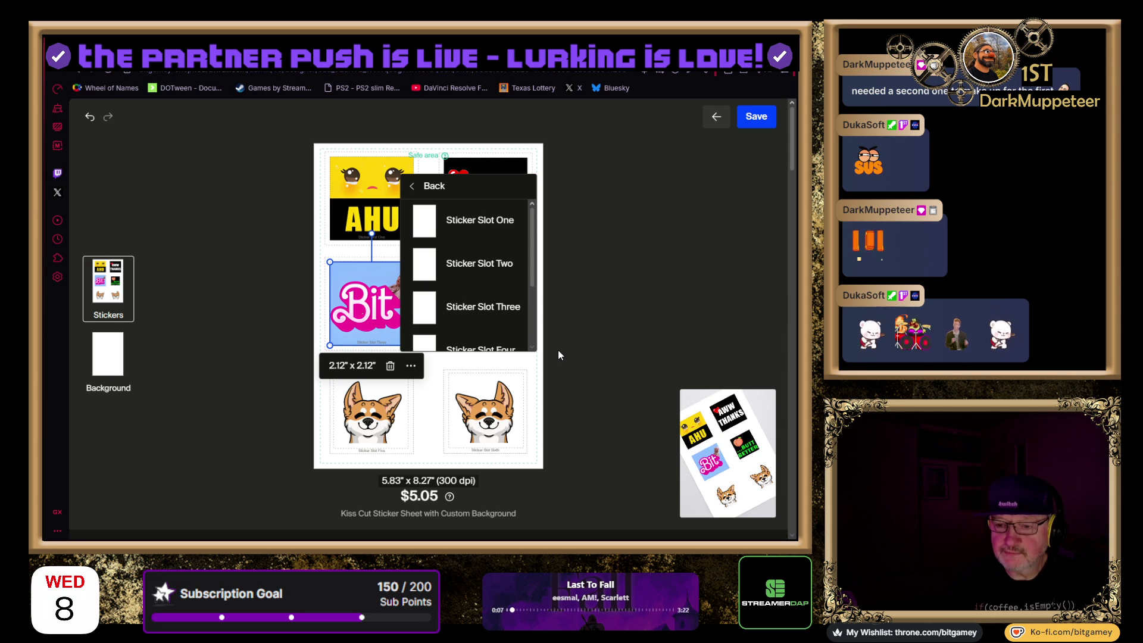
pyautogui.click(403, 291)
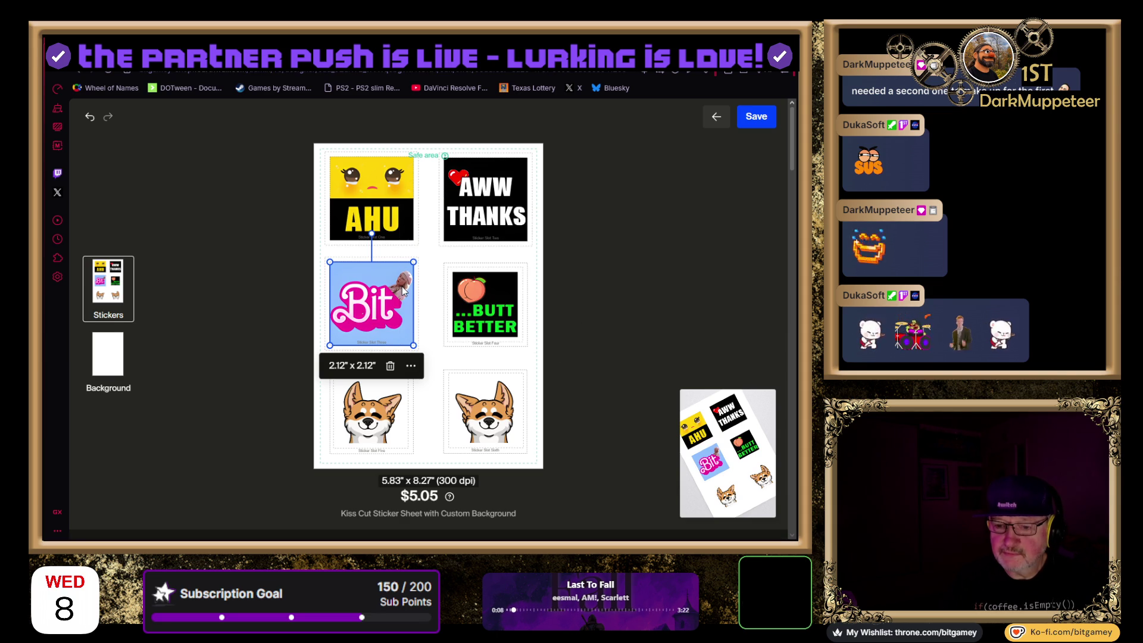
pyautogui.click(463, 302)
pyautogui.click(524, 356)
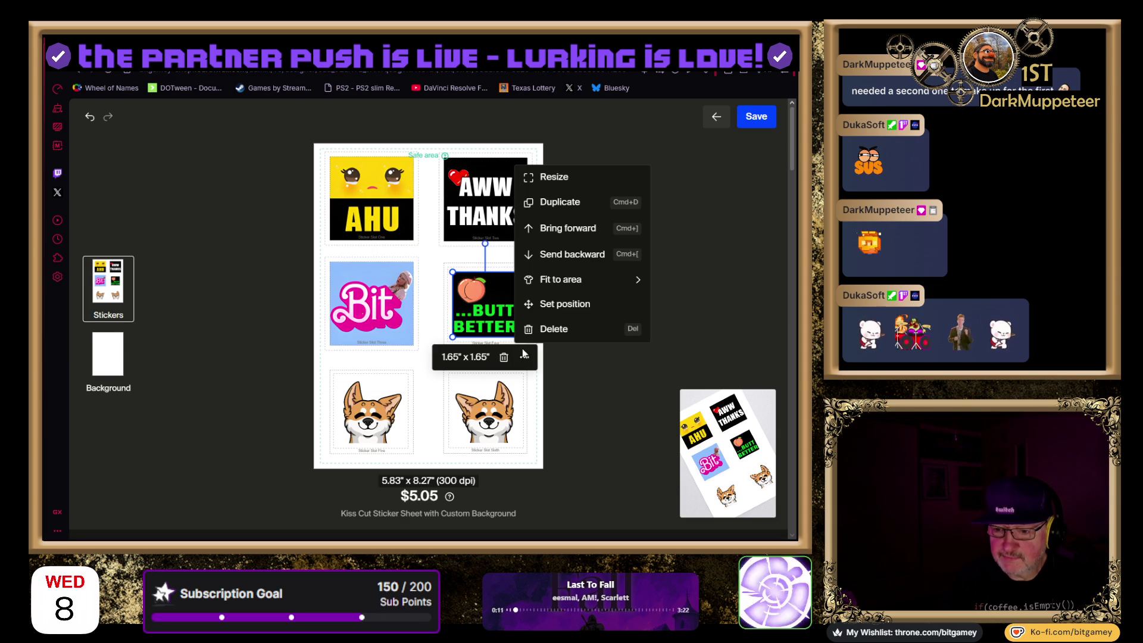
pyautogui.click(563, 280)
pyautogui.scroll(-2, 619, 290)
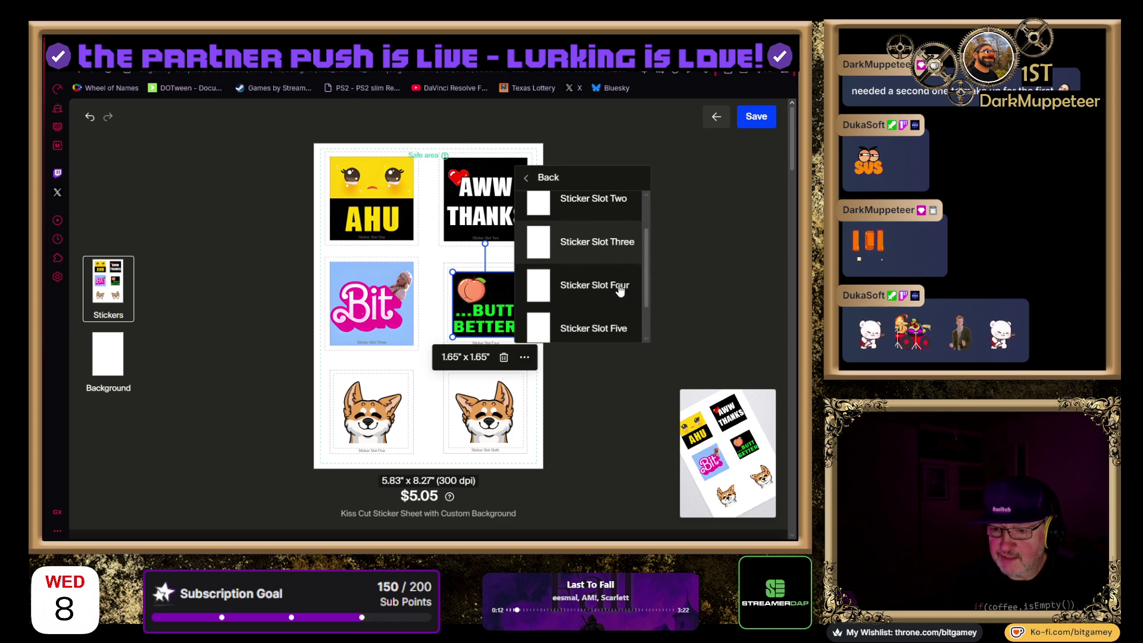
pyautogui.click(619, 290)
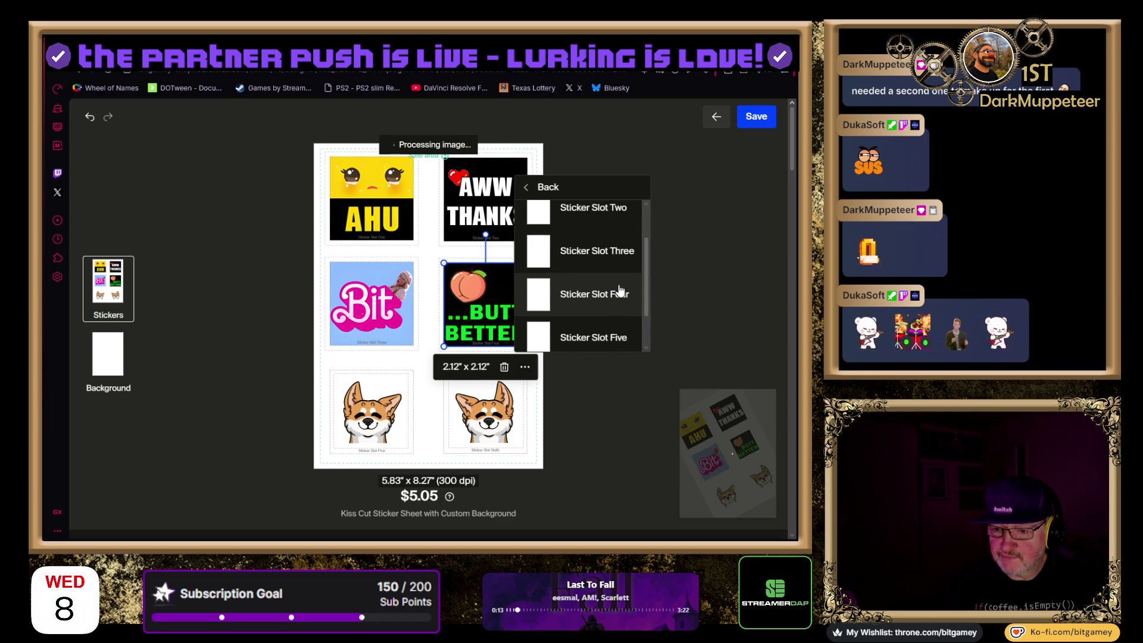
# Fit the left corgi sticker to Sticker Slot Five, enlarging it to 2.12 inches
pyautogui.click(370, 399)
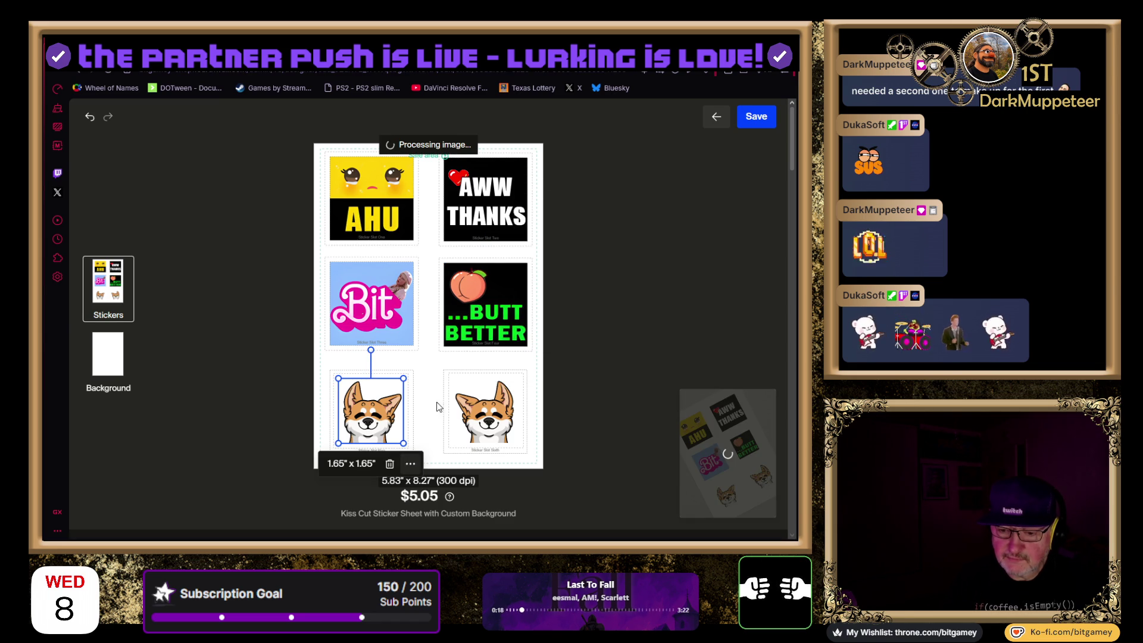
pyautogui.scroll(-2, 429, 376)
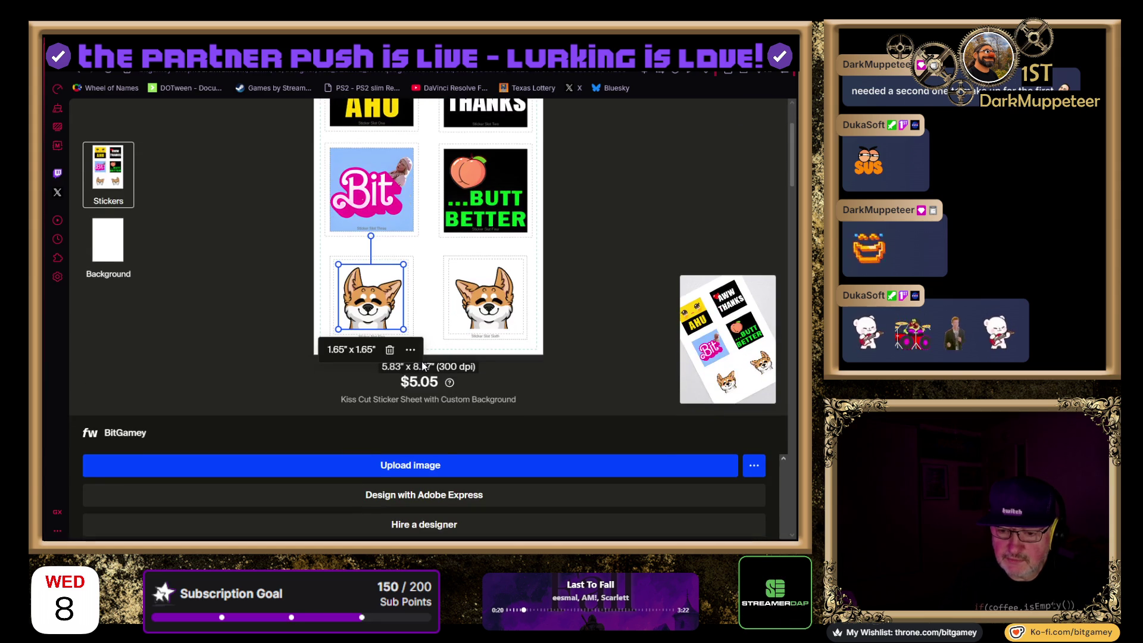
pyautogui.click(410, 350)
pyautogui.click(453, 272)
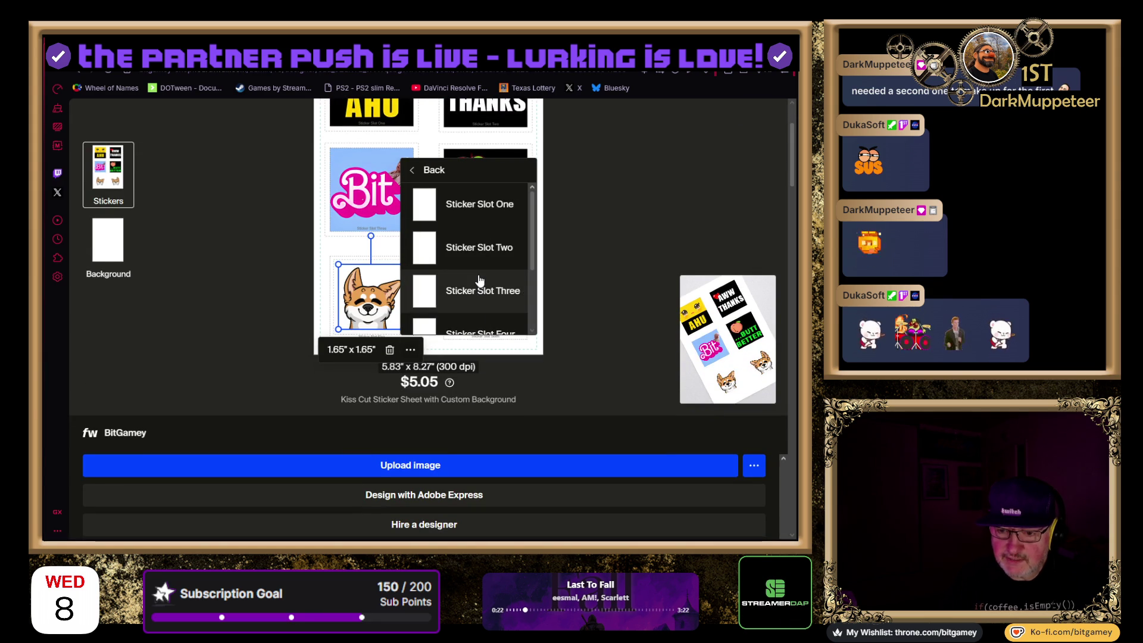
pyautogui.scroll(-2, 513, 291)
pyautogui.click(500, 270)
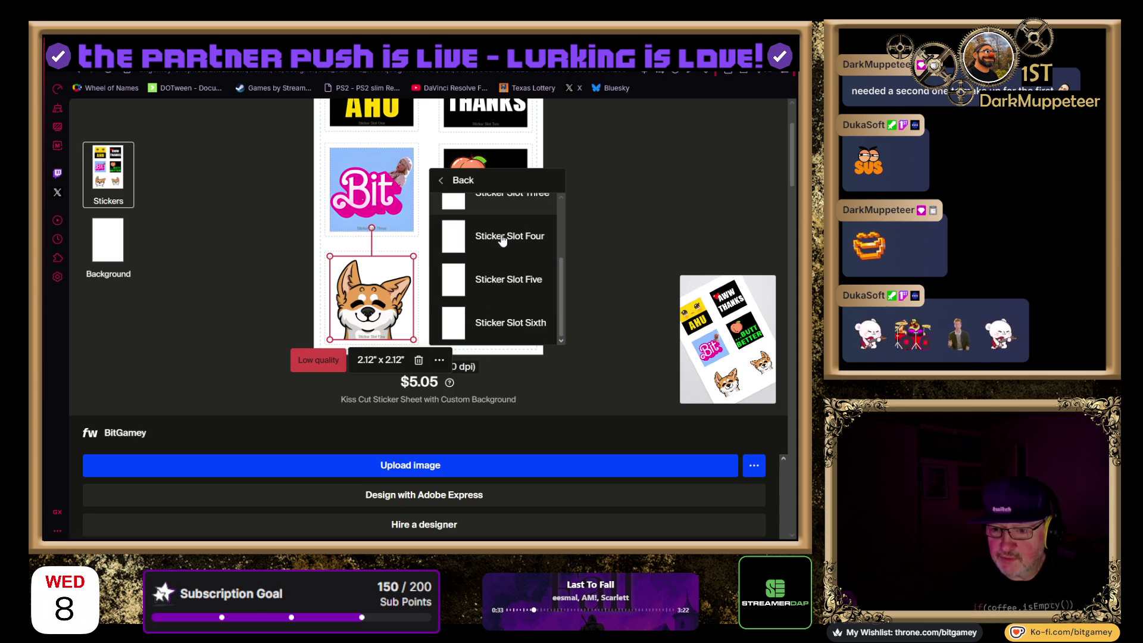
pyautogui.click(443, 183)
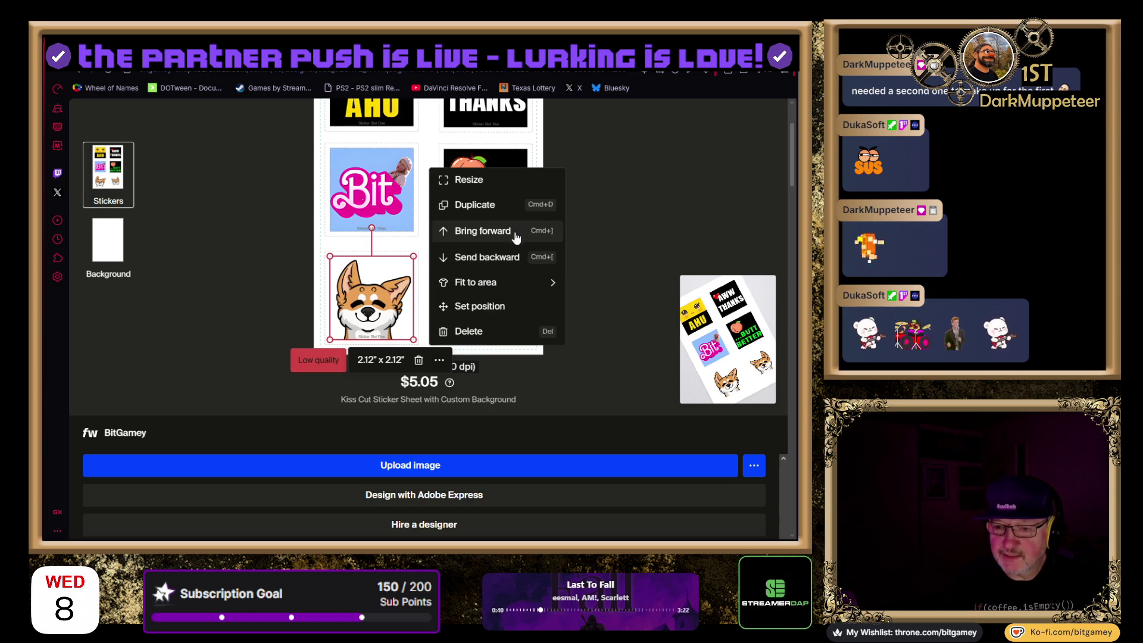
# Resize the left corgi sticker to 1.65 x 1.65 inches
pyautogui.click(510, 190)
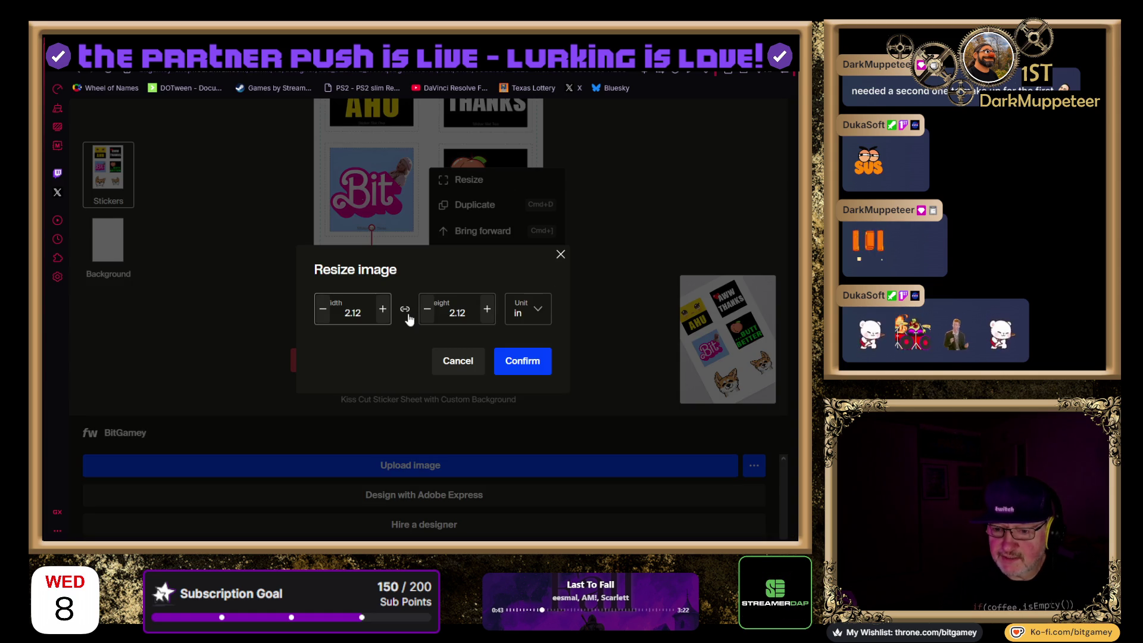
pyautogui.click(317, 325)
pyautogui.write('1.65')
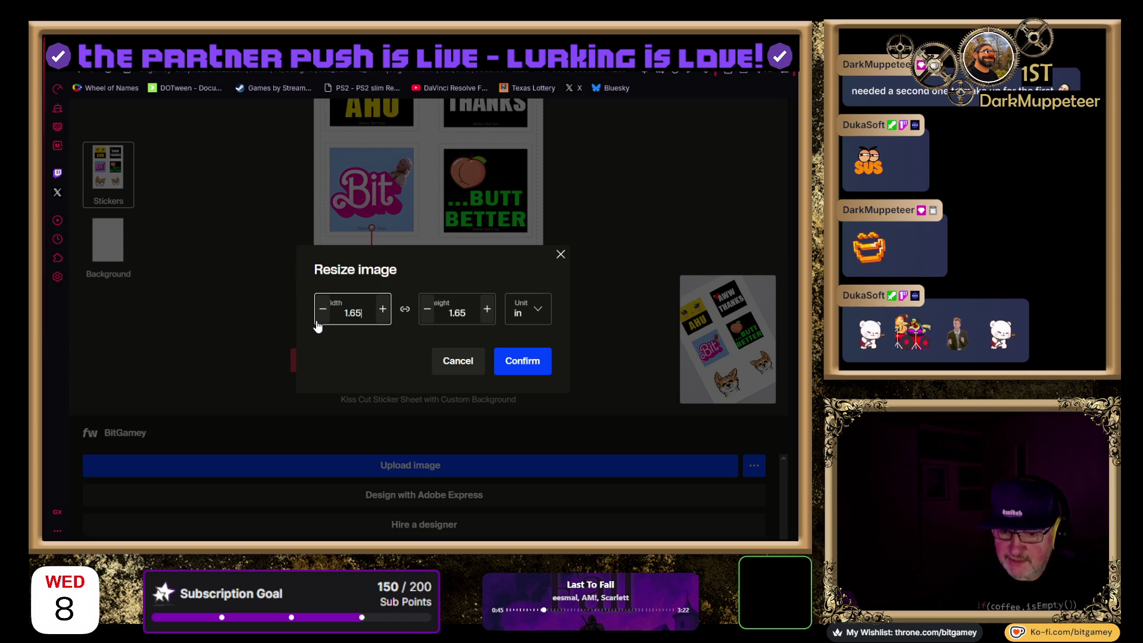
pyautogui.click(523, 359)
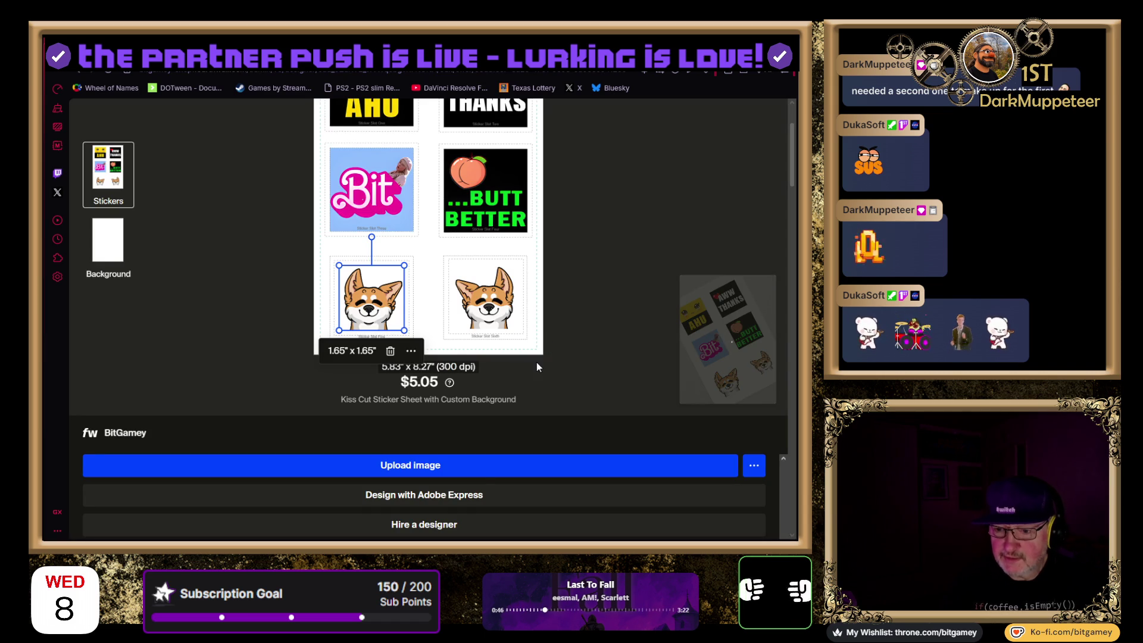
# Check the left corgi's position settings without changing them, then select the right corgi
pyautogui.click(511, 322)
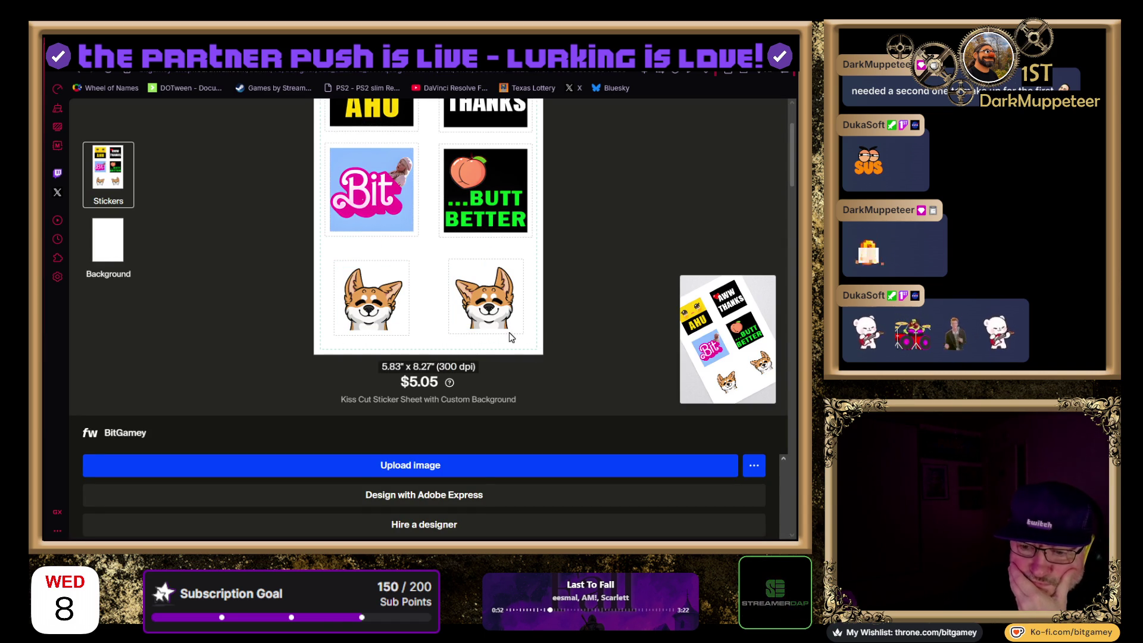
pyautogui.click(379, 308)
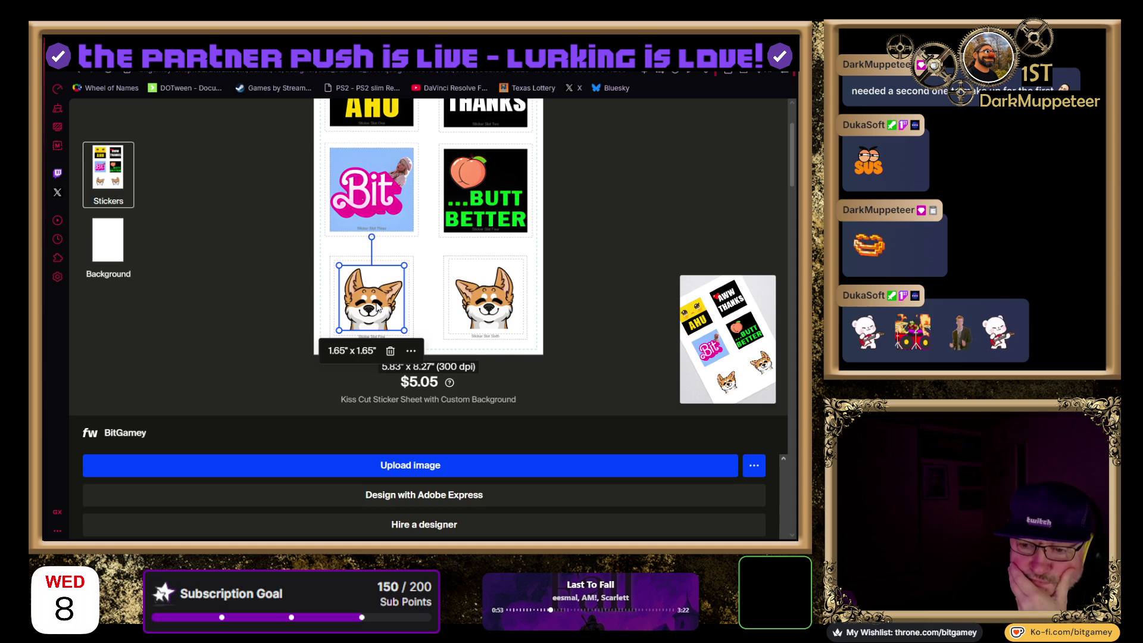
pyautogui.click(411, 351)
pyautogui.click(441, 299)
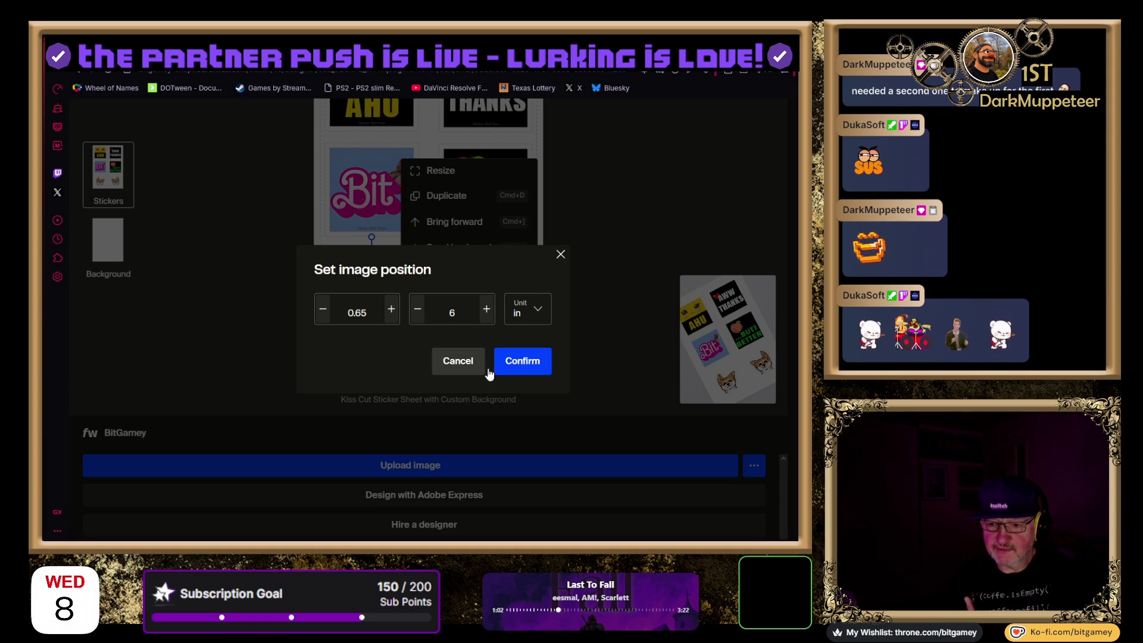
pyautogui.click(467, 365)
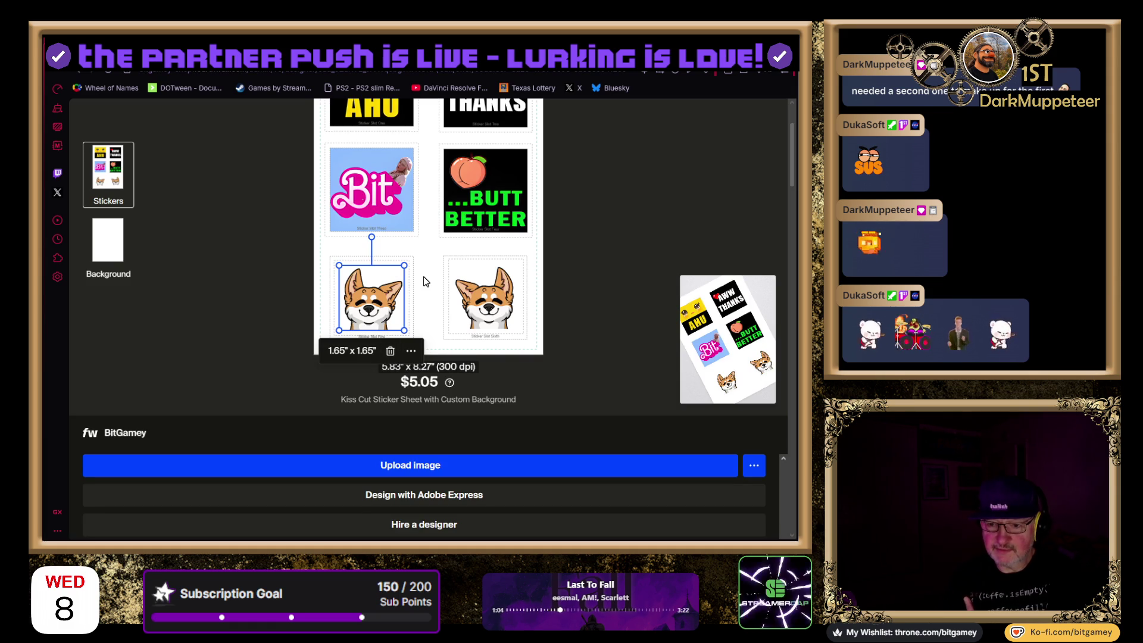
pyautogui.click(426, 282)
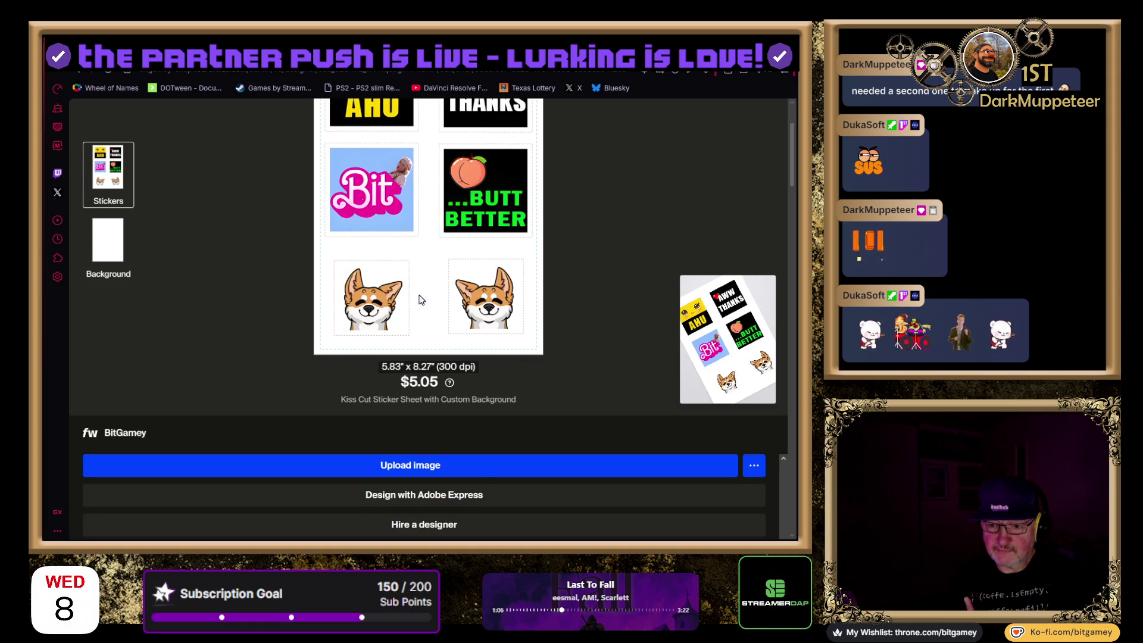
pyautogui.click(494, 291)
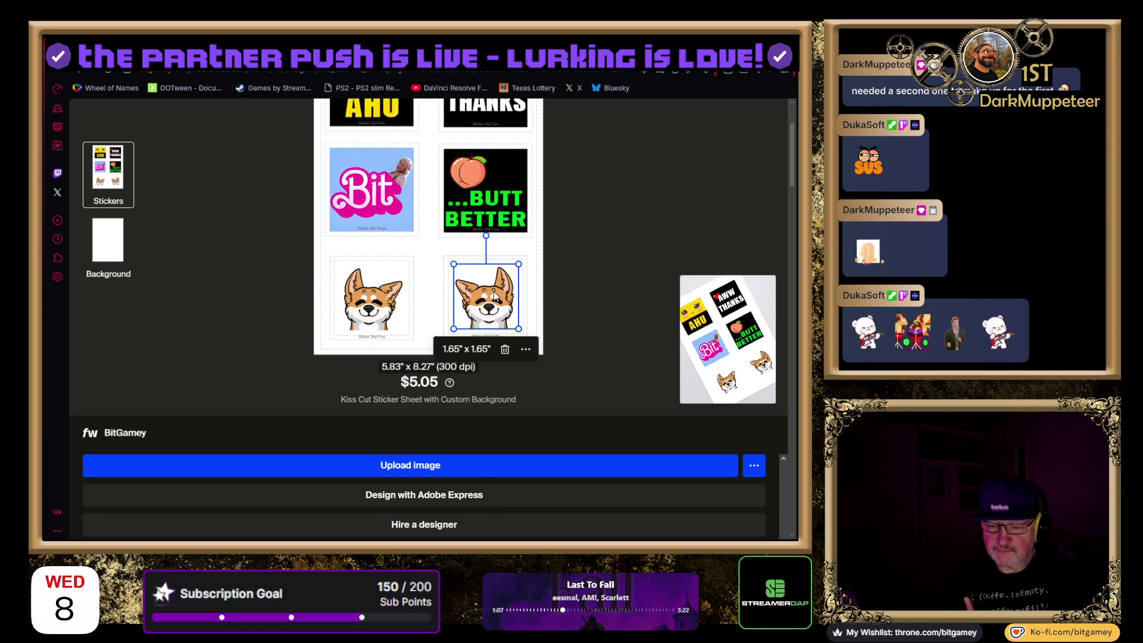
# Inspect the right corgi's image position settings and dismiss them unchanged
pyautogui.click(524, 352)
pyautogui.click(556, 295)
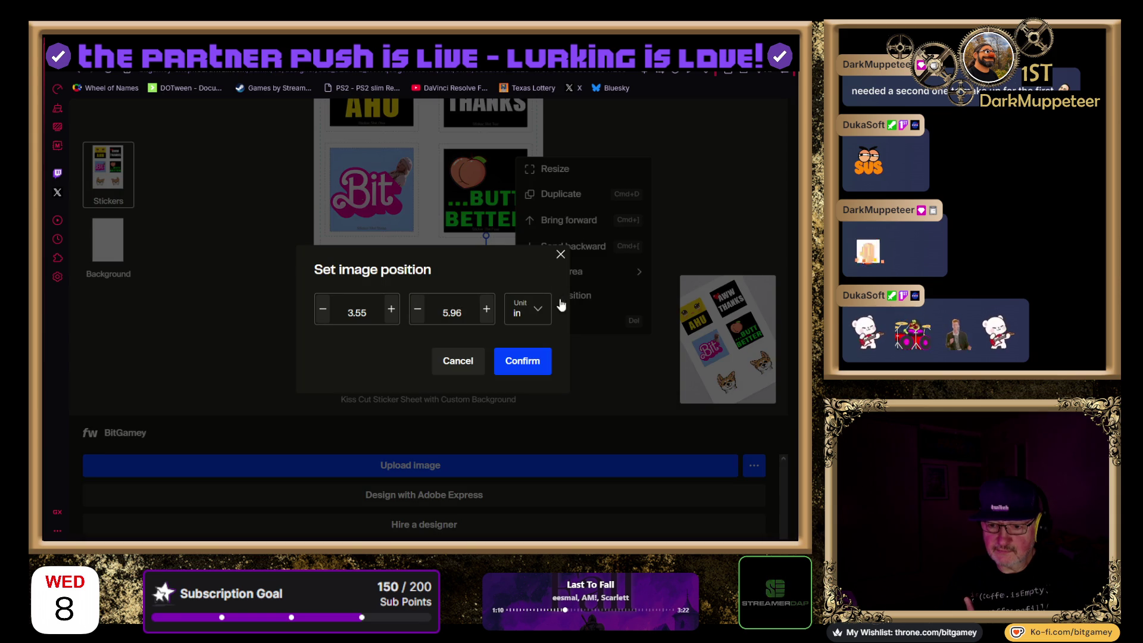
pyautogui.doubleClick(472, 310)
pyautogui.write('6')
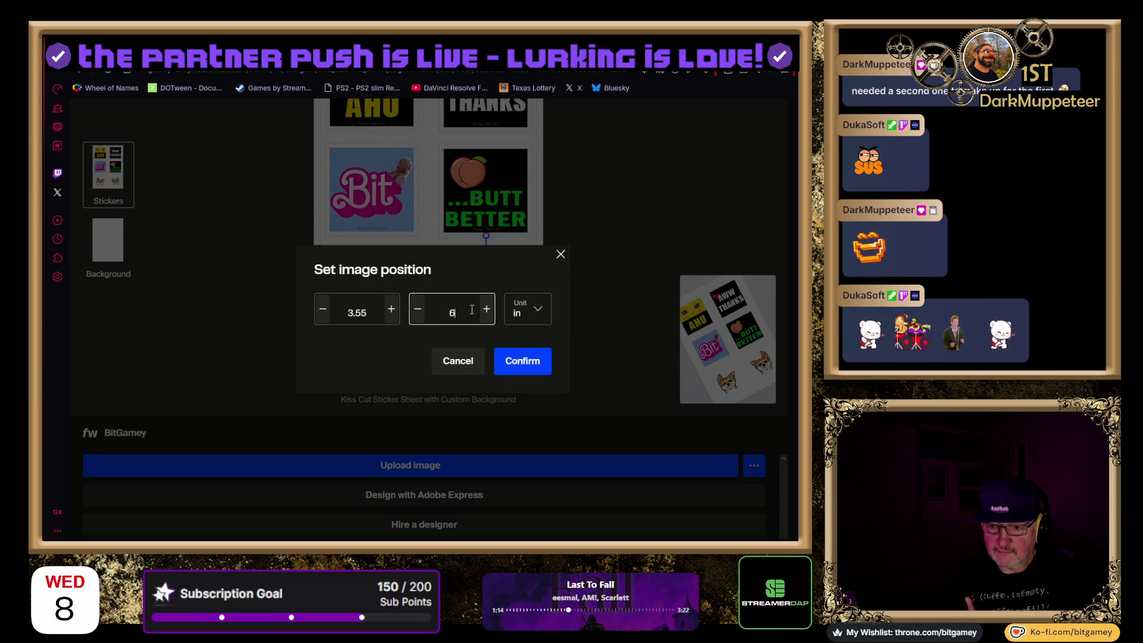
pyautogui.click(509, 374)
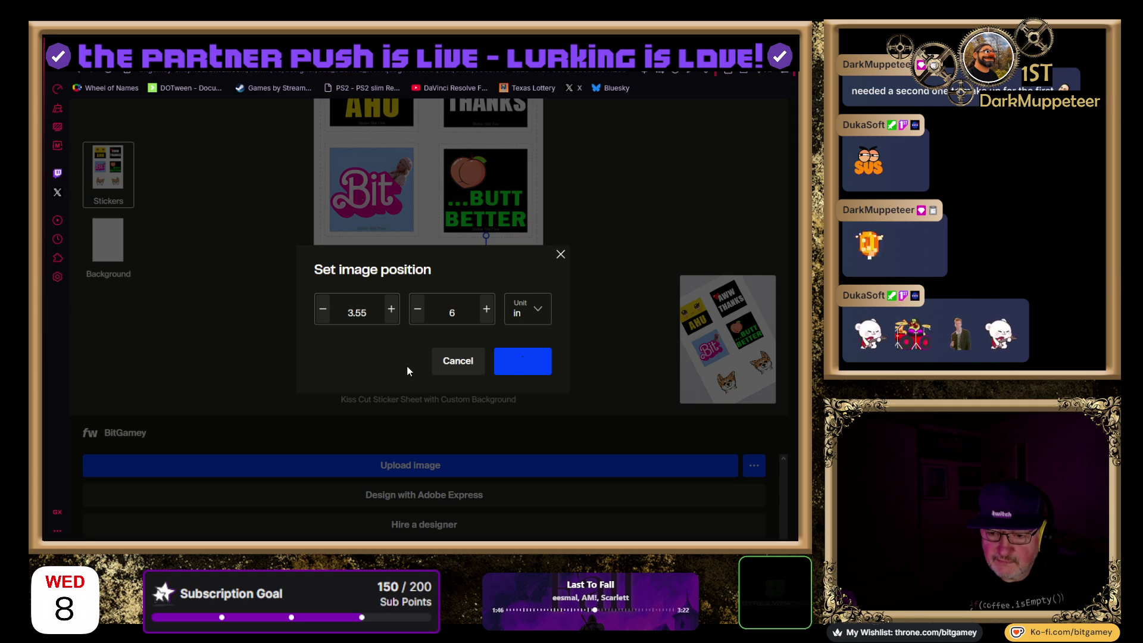
pyautogui.click(451, 353)
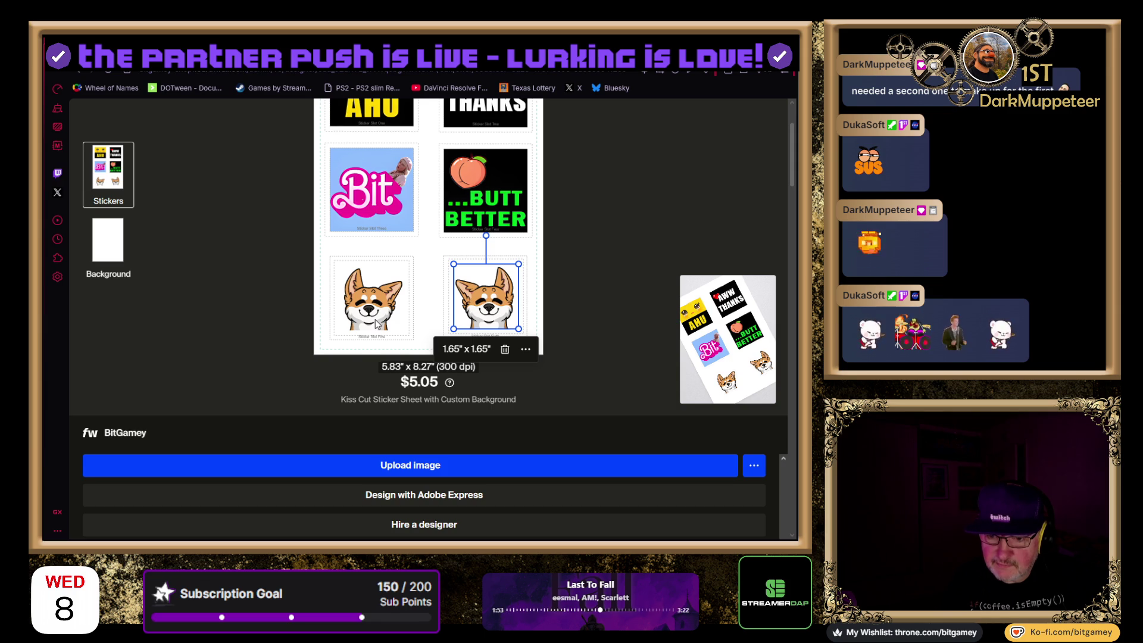
# Drag the right corgi sticker slightly left and down to line up with the left corgi
pyautogui.click(377, 324)
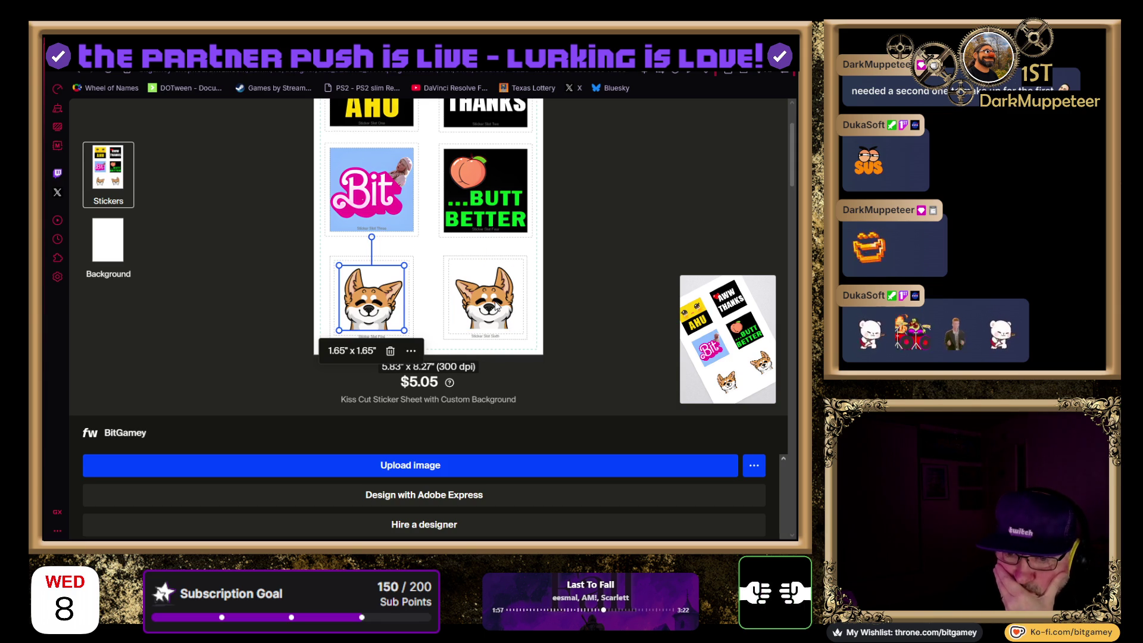
pyautogui.click(482, 292)
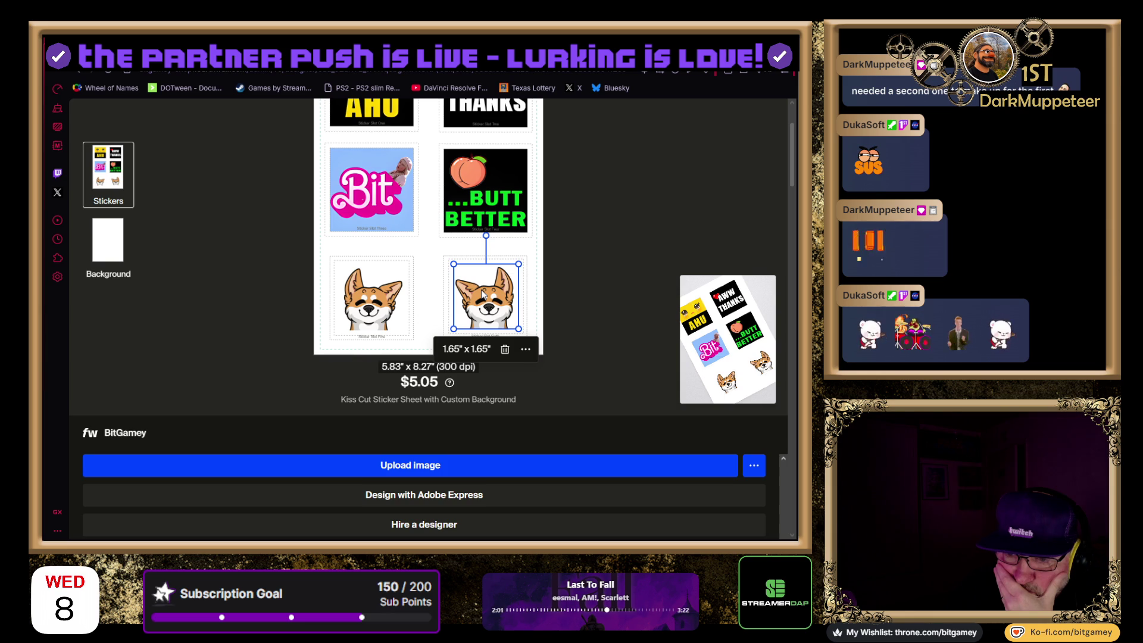
pyautogui.moveTo(482, 289); pyautogui.dragTo(478, 292)
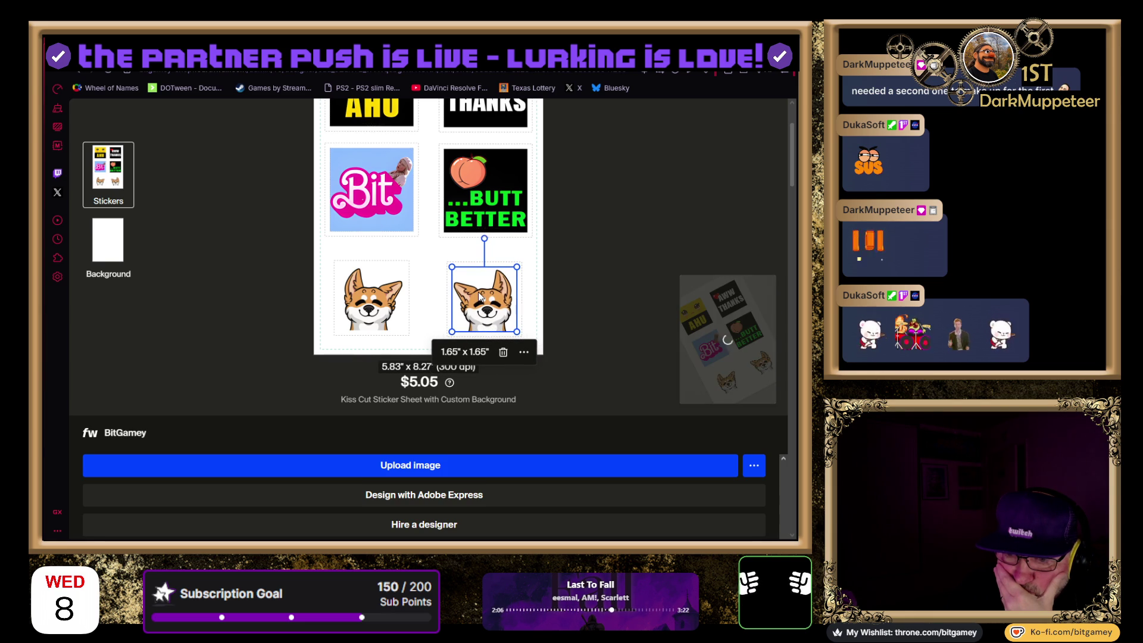
pyautogui.click(545, 278)
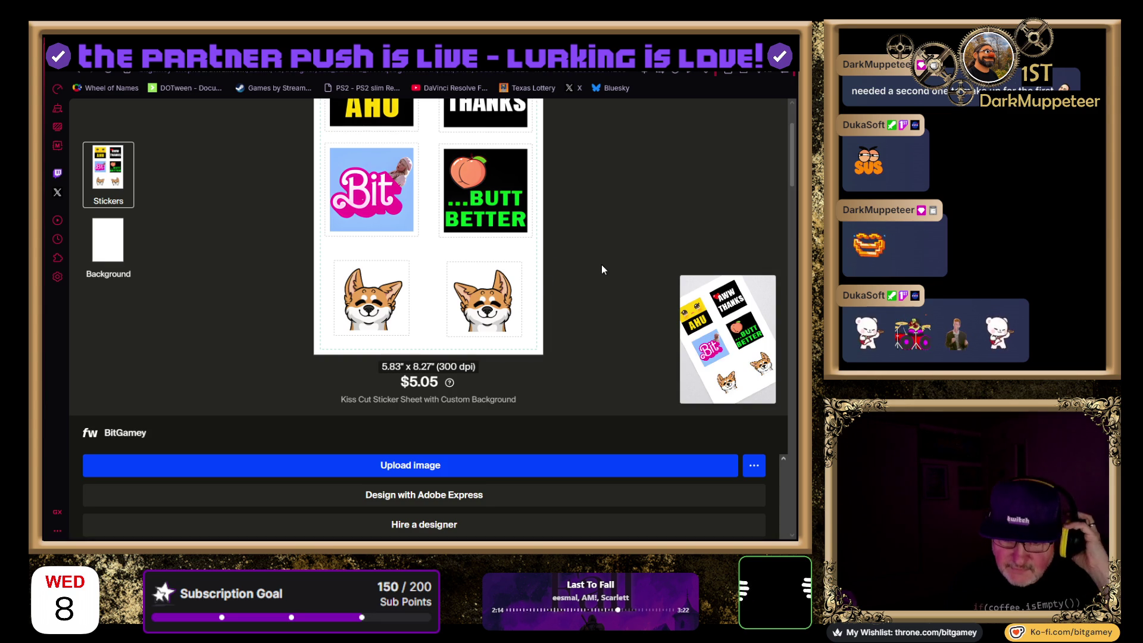
# Save the edited Emote Sticker Sheet design from the top of the design editor
pyautogui.scroll(2, 635, 301)
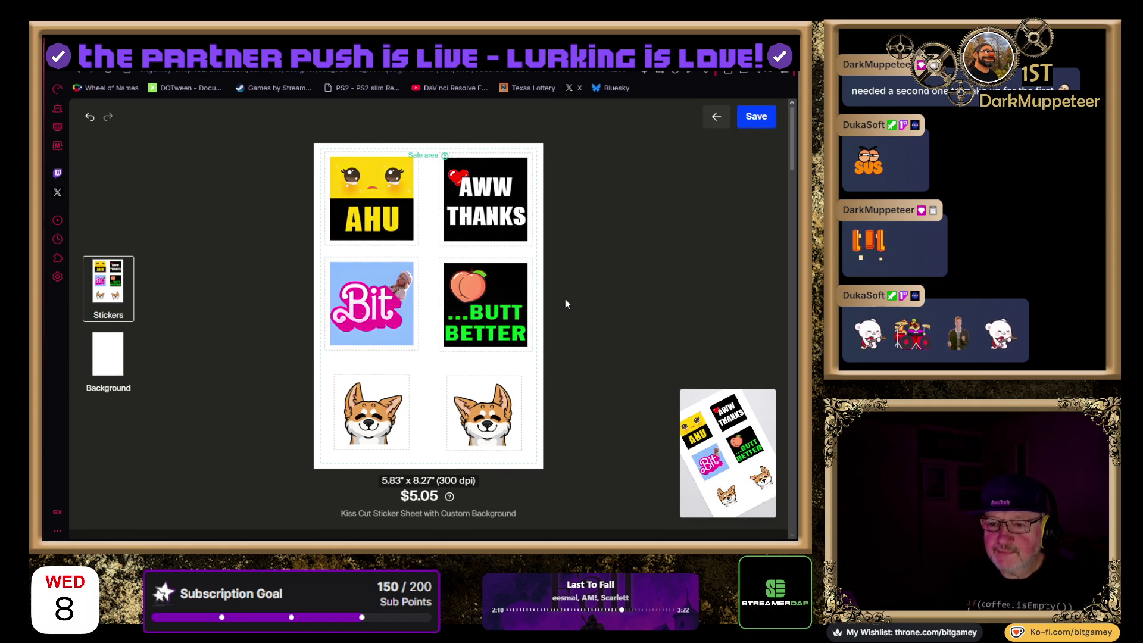
pyautogui.scroll(-4, 623, 287)
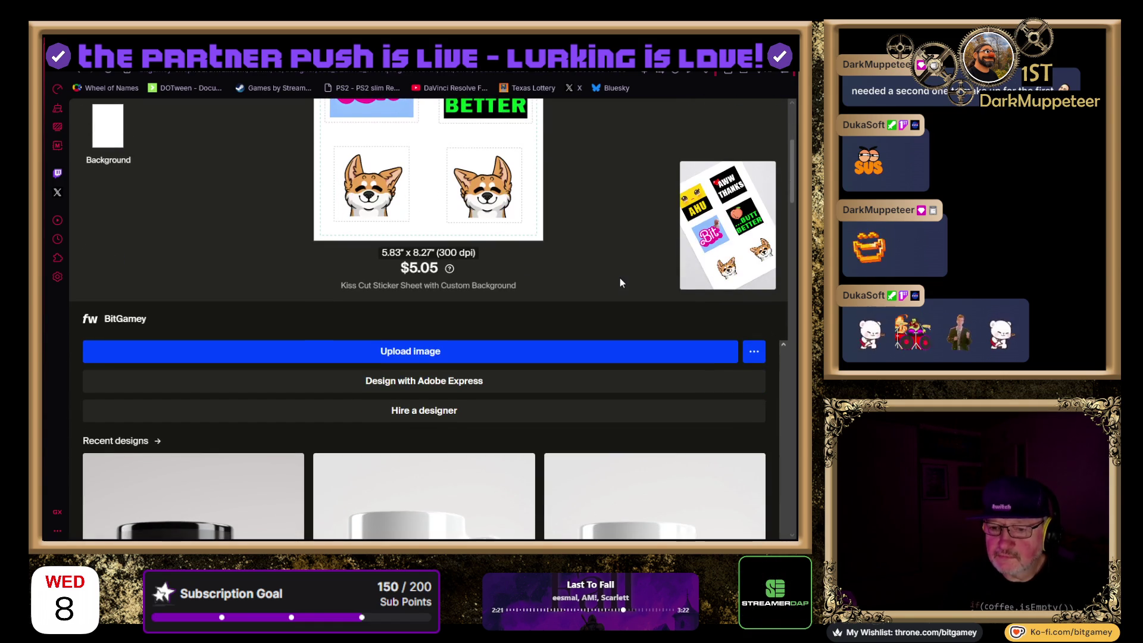
pyautogui.scroll(-6, 452, 411)
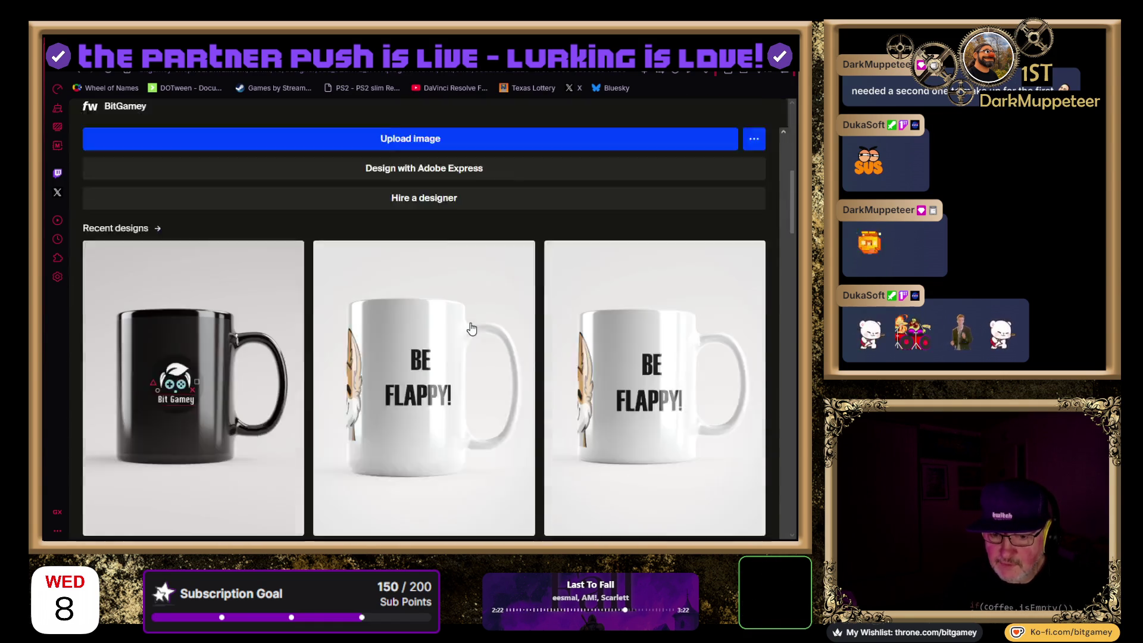
pyautogui.scroll(10, 450, 345)
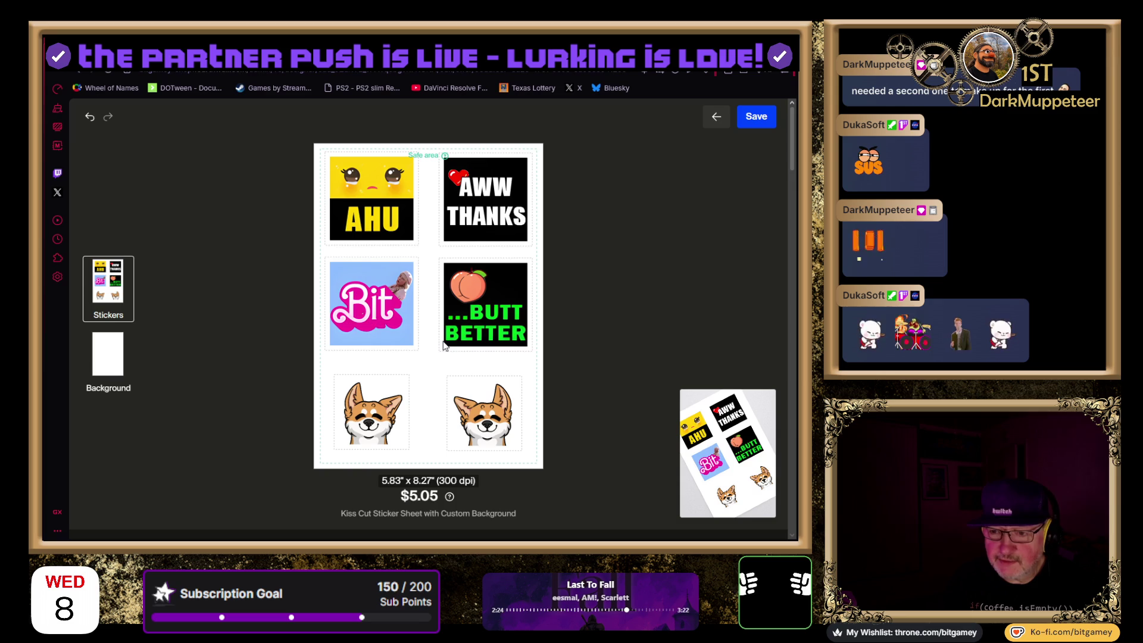
pyautogui.click(758, 120)
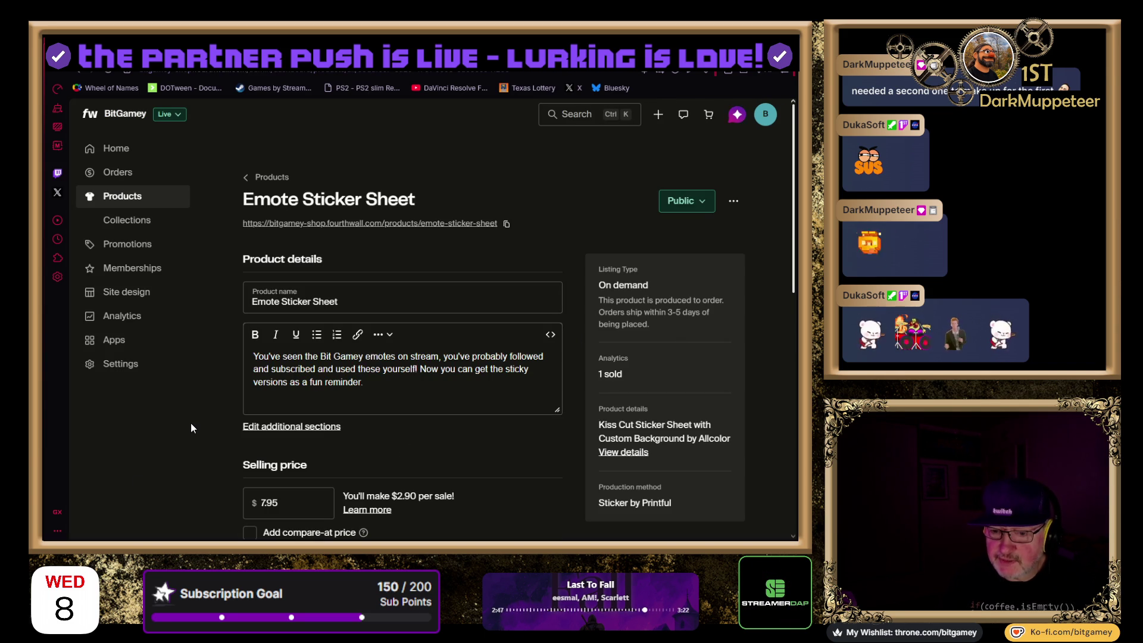
# Review the rendered Emote Sticker Sheet page and start editing its $7.95 selling price
pyautogui.scroll(-3, 191, 423)
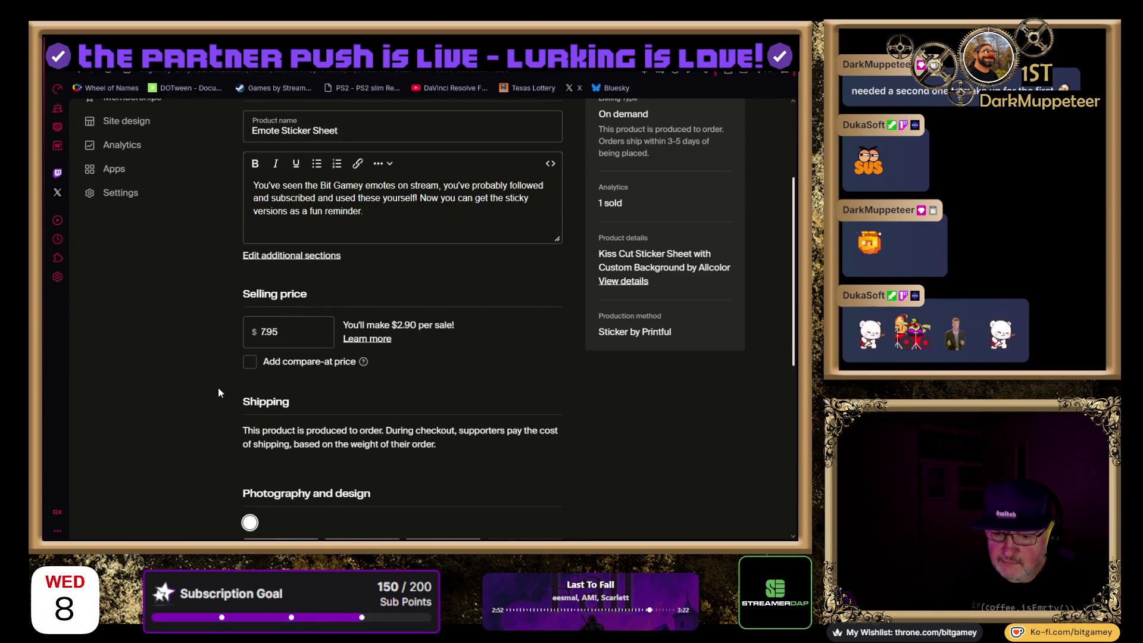
pyautogui.scroll(3, 218, 388)
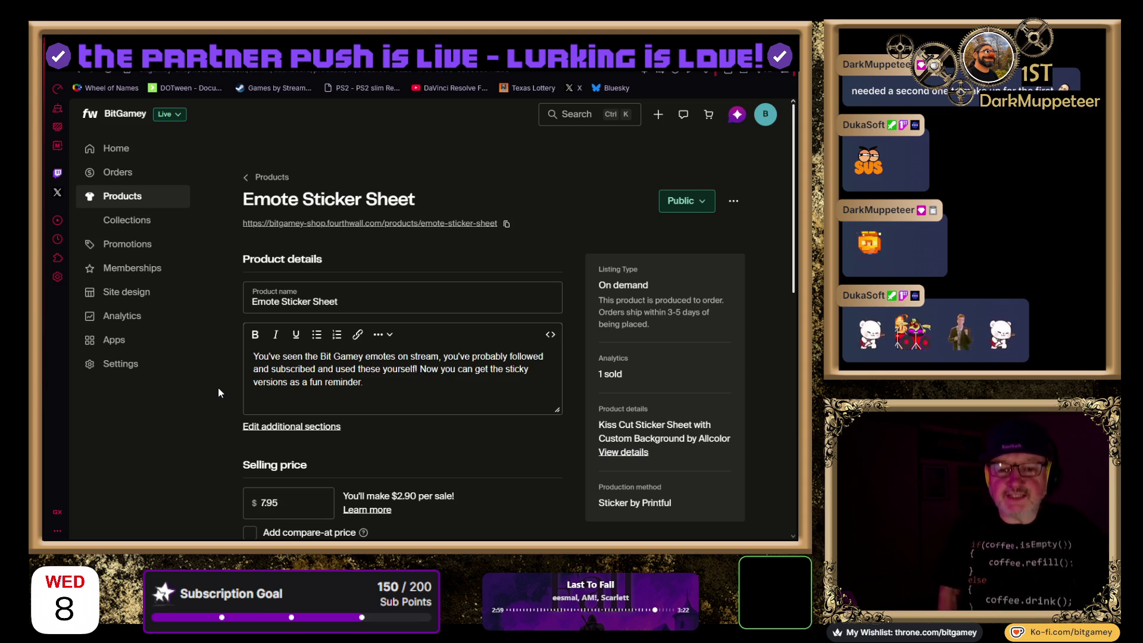
pyautogui.click(297, 506)
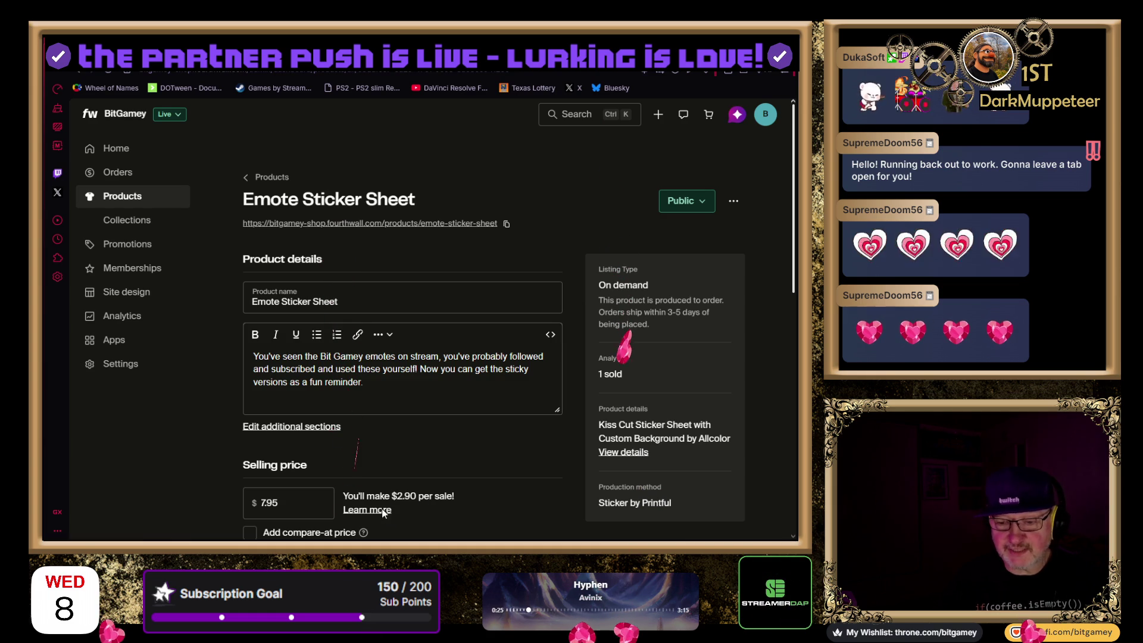
# Change the Selling price field from 7.95 to 6.05, earning $1 per sale
pyautogui.click(262, 502)
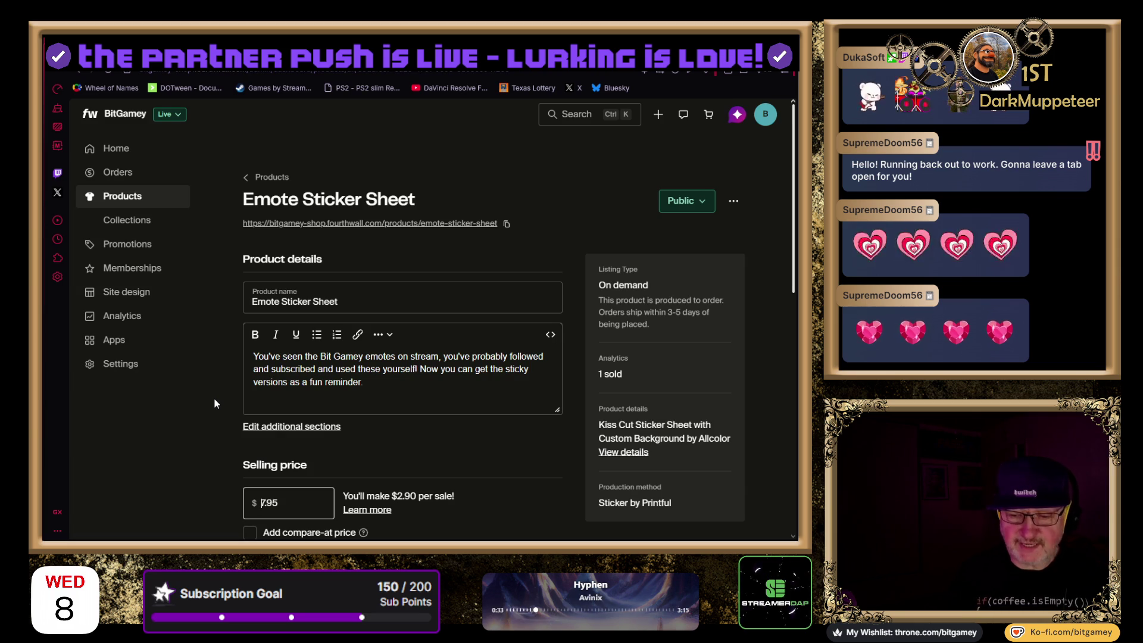
pyautogui.press('Delete')
pyautogui.write('6')
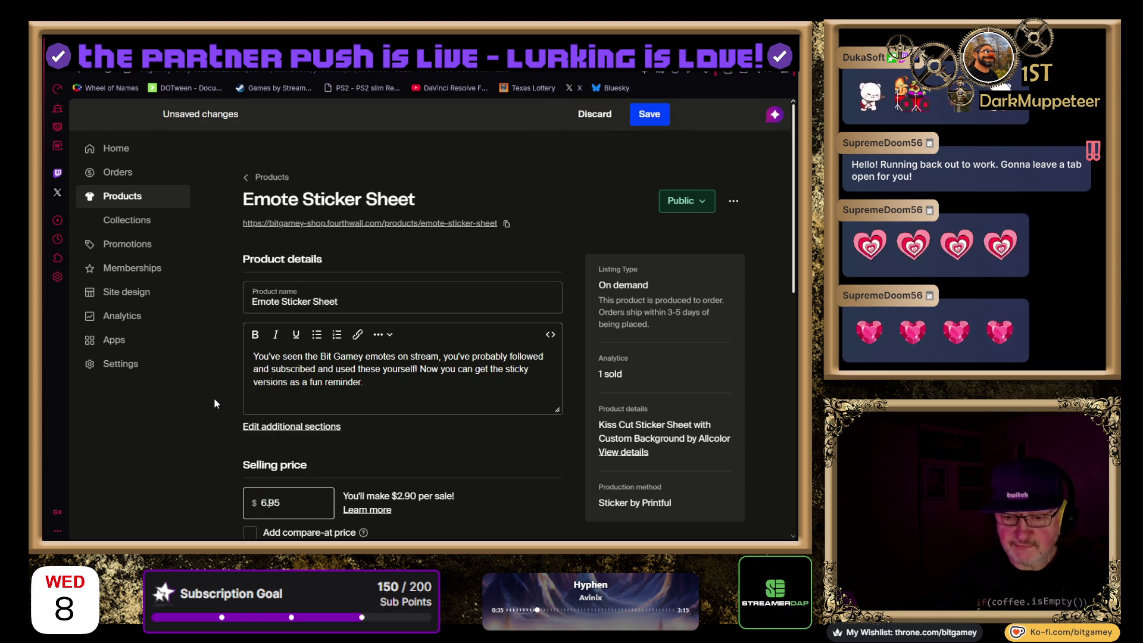
pyautogui.hotkey('shift', 'Right')
pyautogui.write('0')
pyautogui.press('Tab')
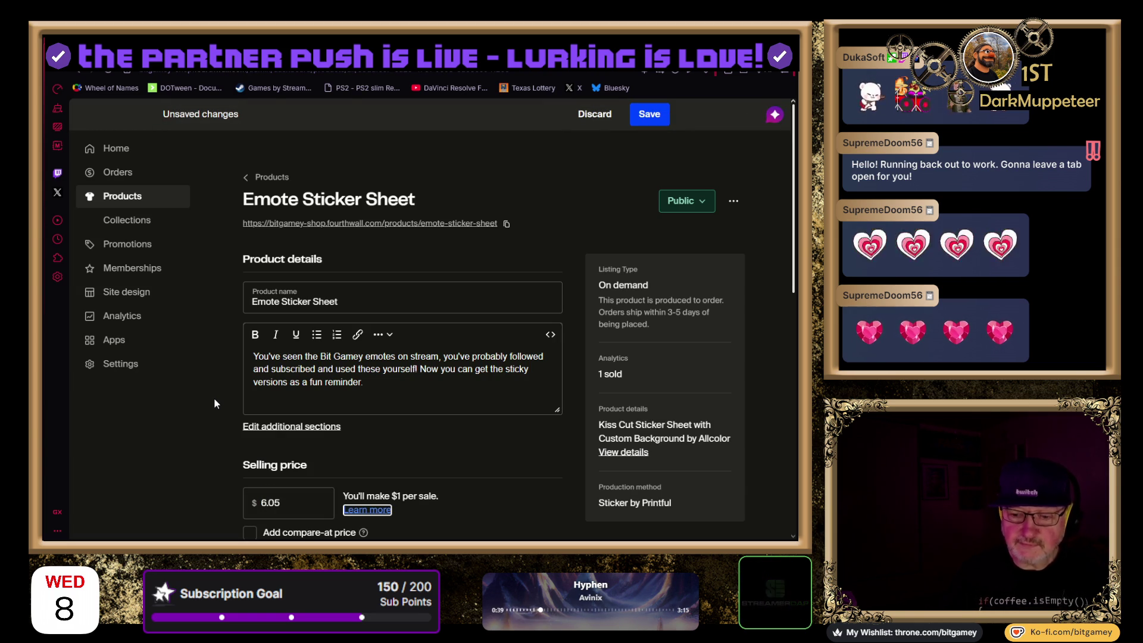
# Scroll down the product page to review its photos and orders
pyautogui.scroll(-1, 442, 477)
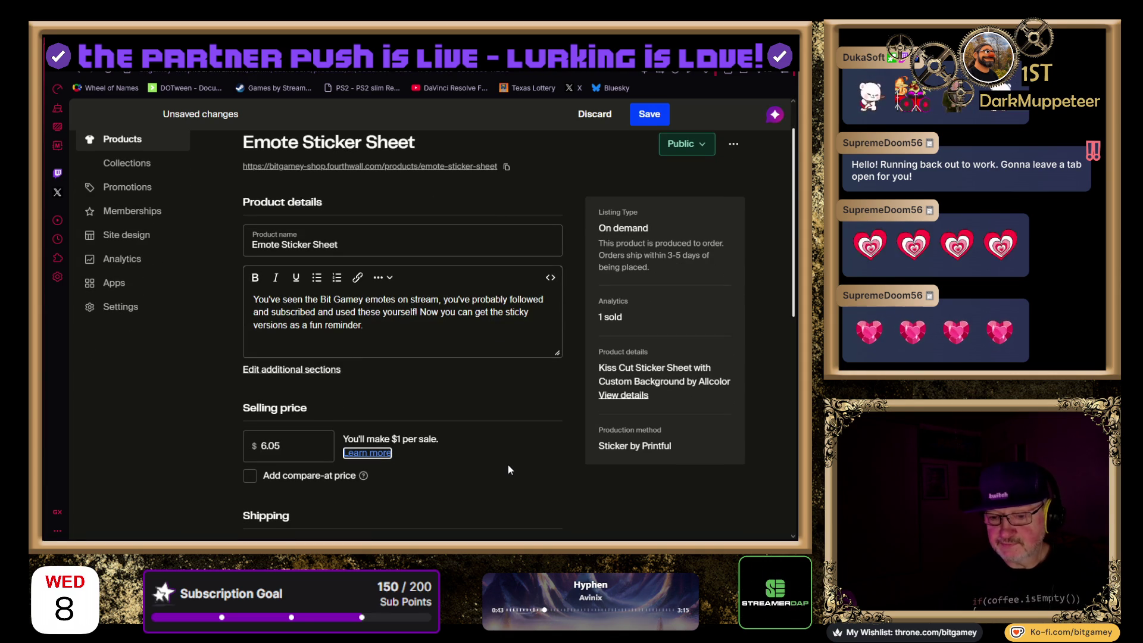
pyautogui.scroll(-1, 489, 459)
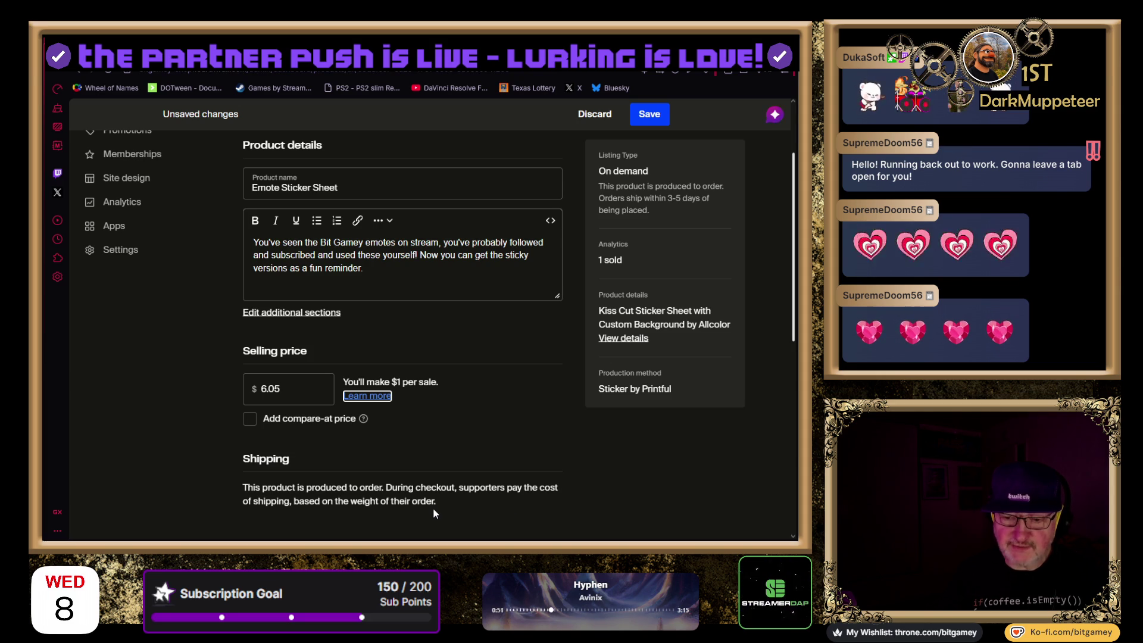
pyautogui.scroll(-2, 597, 424)
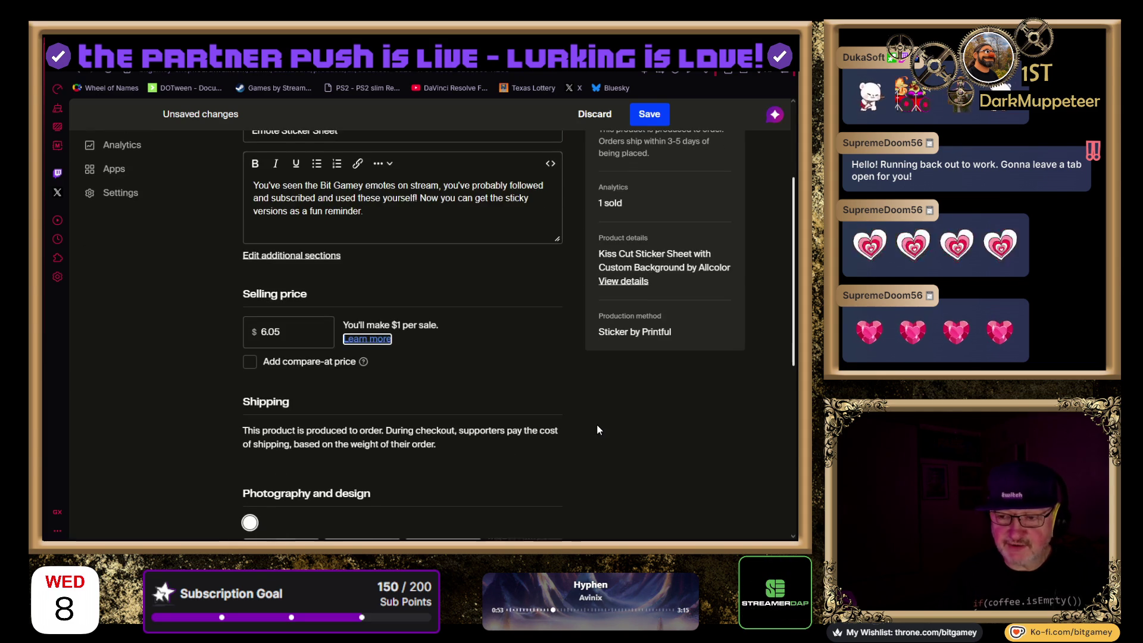
pyautogui.scroll(-2, 598, 430)
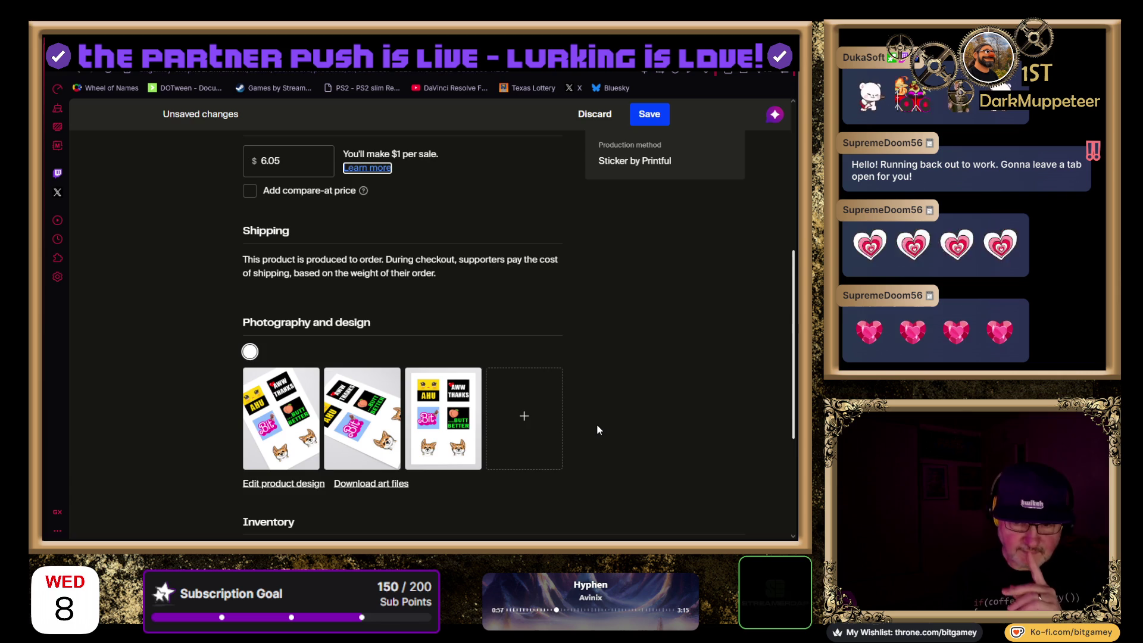
pyautogui.scroll(-2, 598, 430)
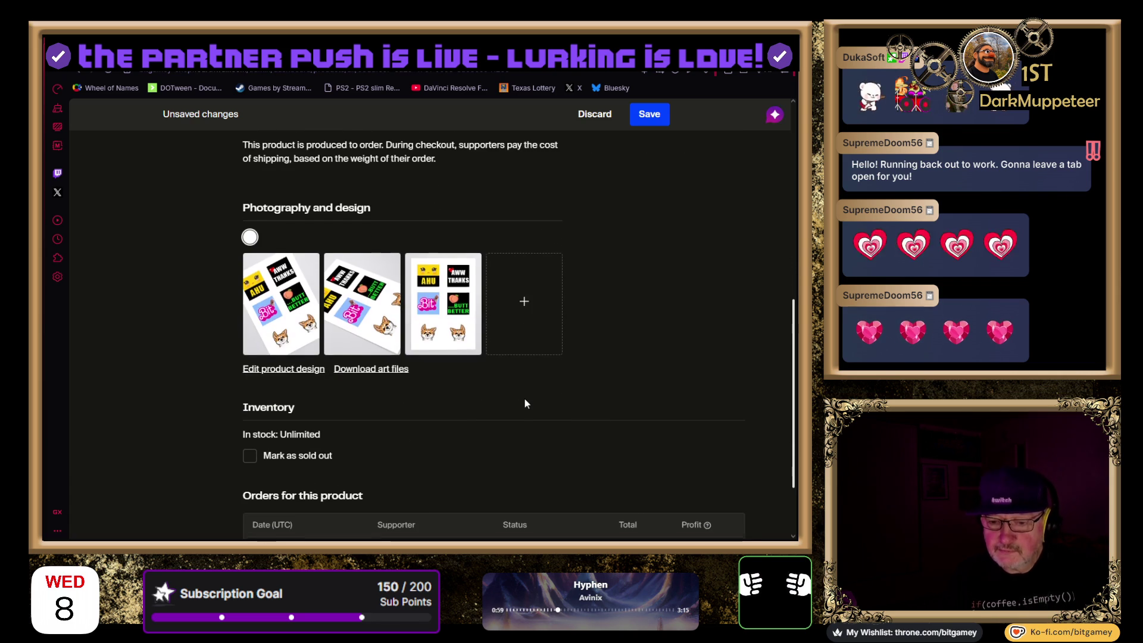
pyautogui.scroll(-1, 524, 404)
pyautogui.scroll(-2, 525, 403)
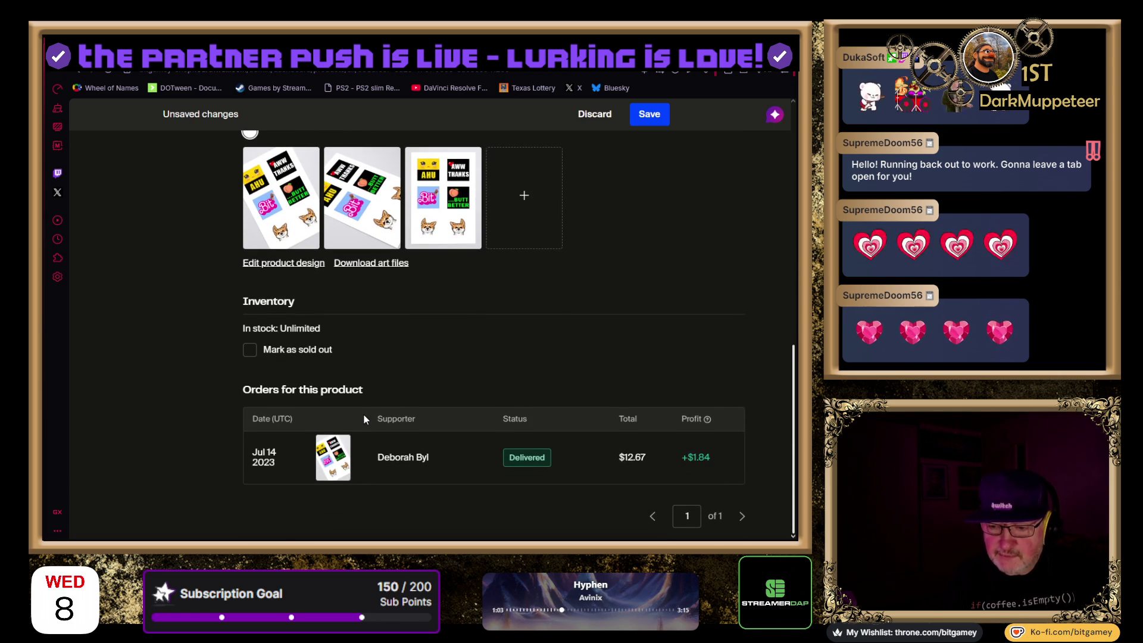
pyautogui.scroll(10, 364, 418)
# Save the $6.05 price, return to Products and open Bit Muggy - Ragdolls' actions menu
pyautogui.click(646, 112)
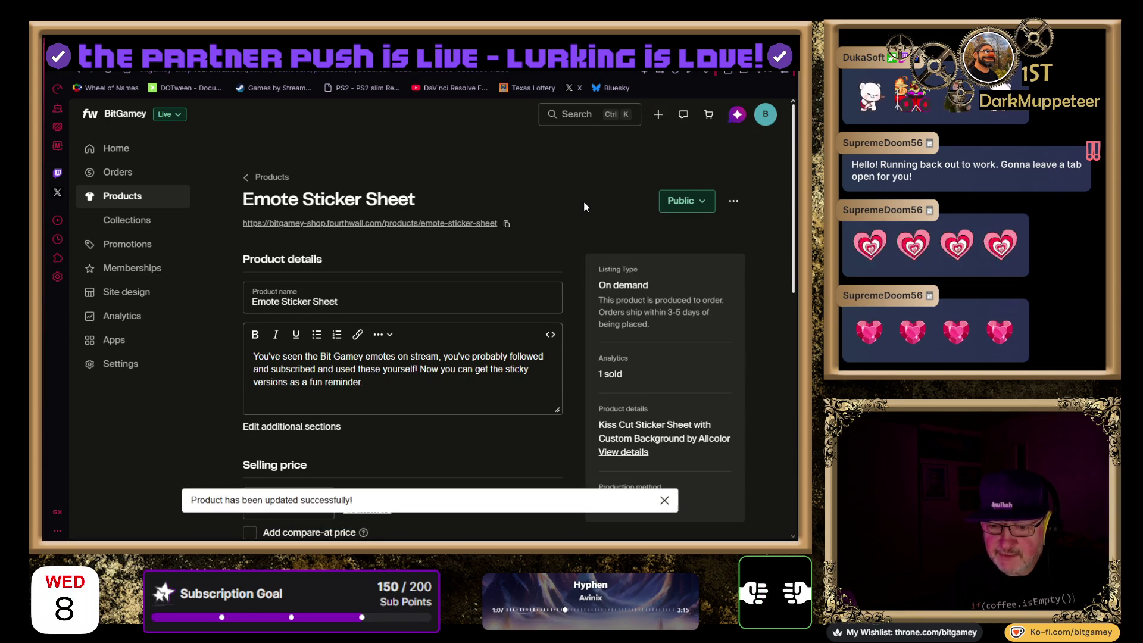
pyautogui.scroll(-4, 584, 203)
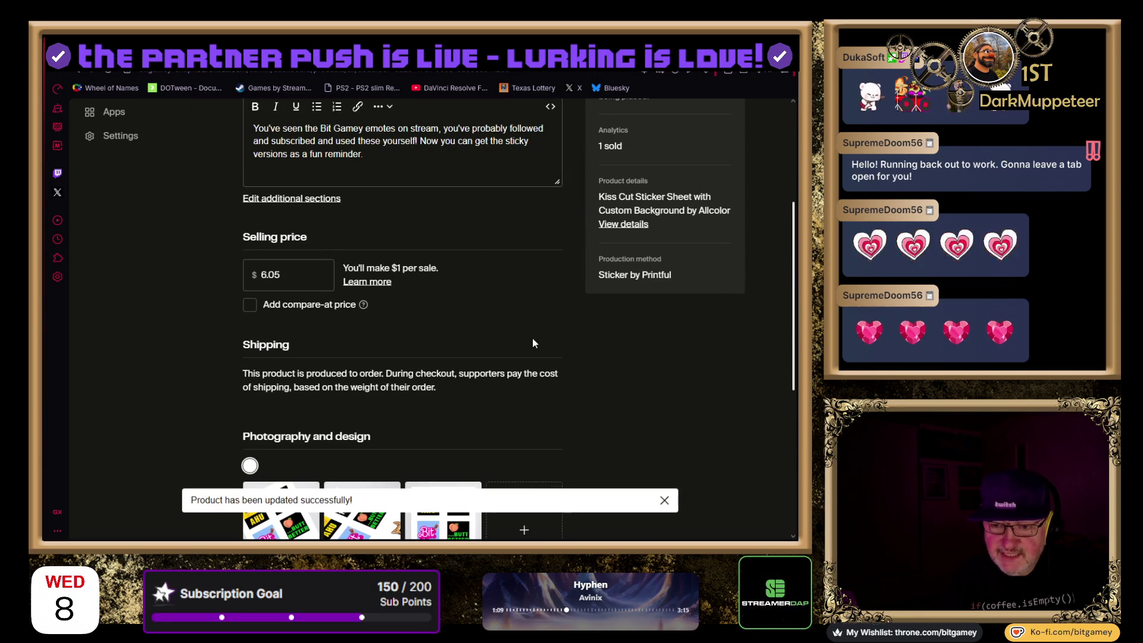
pyautogui.scroll(4, 182, 328)
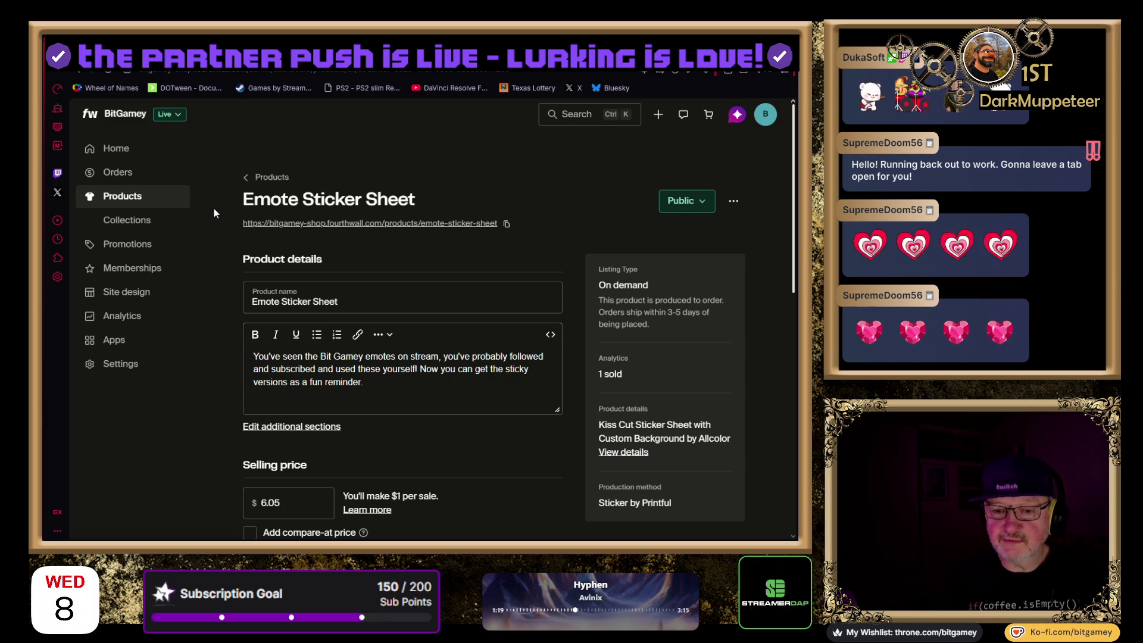
pyautogui.click(265, 177)
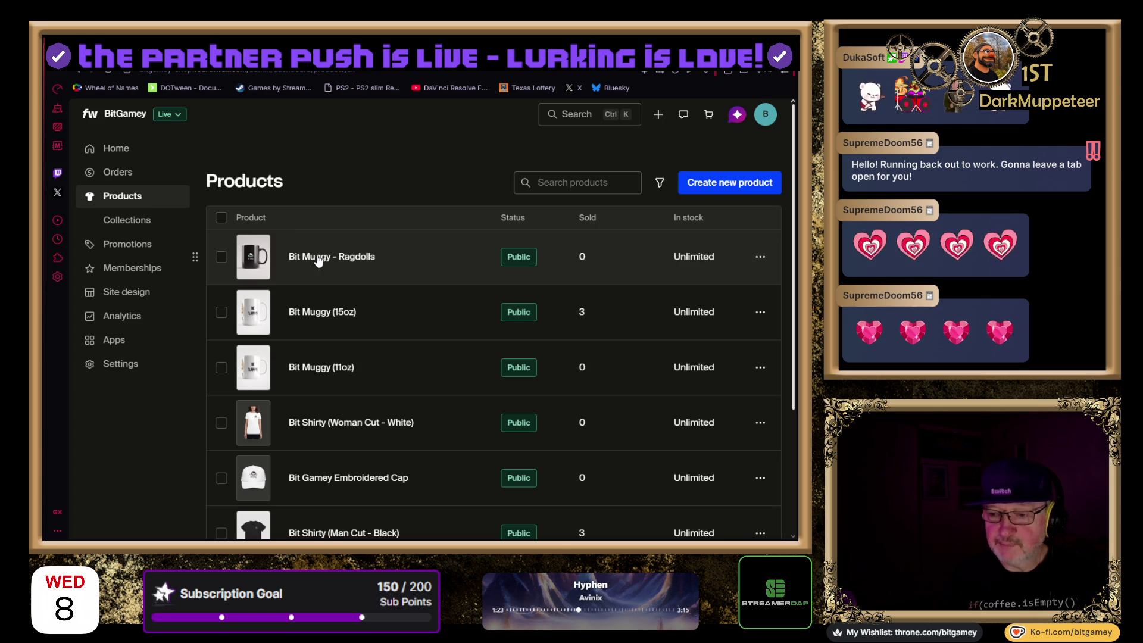
pyautogui.click(760, 257)
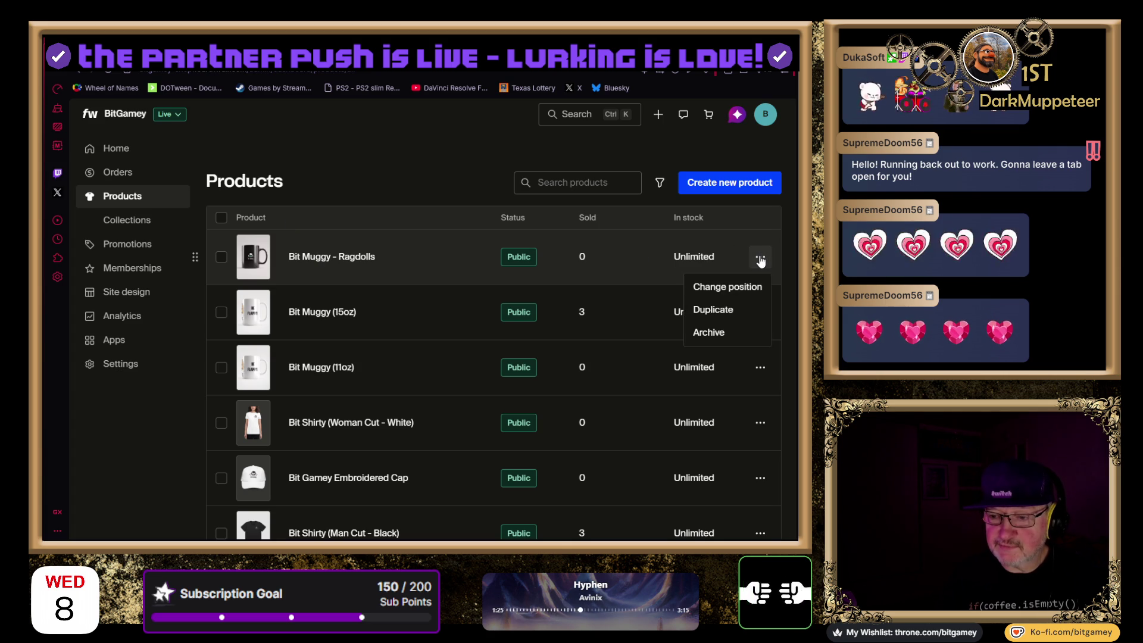
# Open Bit Muggy - Ragdolls and find its prices: 11oz $12.00, 15oz $13.00
pyautogui.click(322, 267)
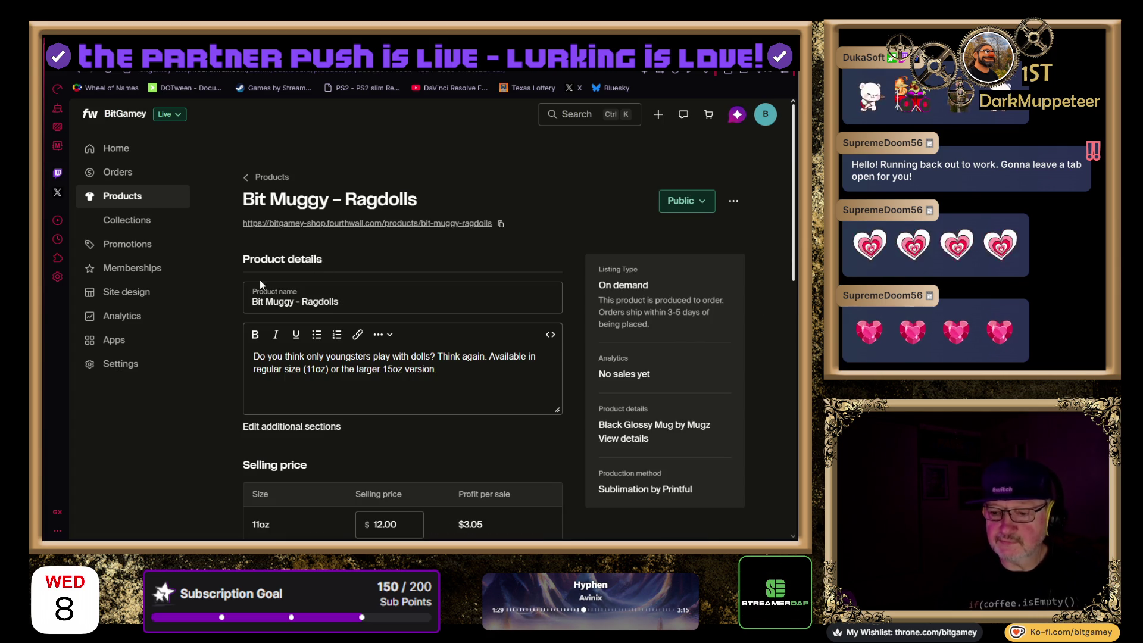
pyautogui.scroll(-1, 227, 367)
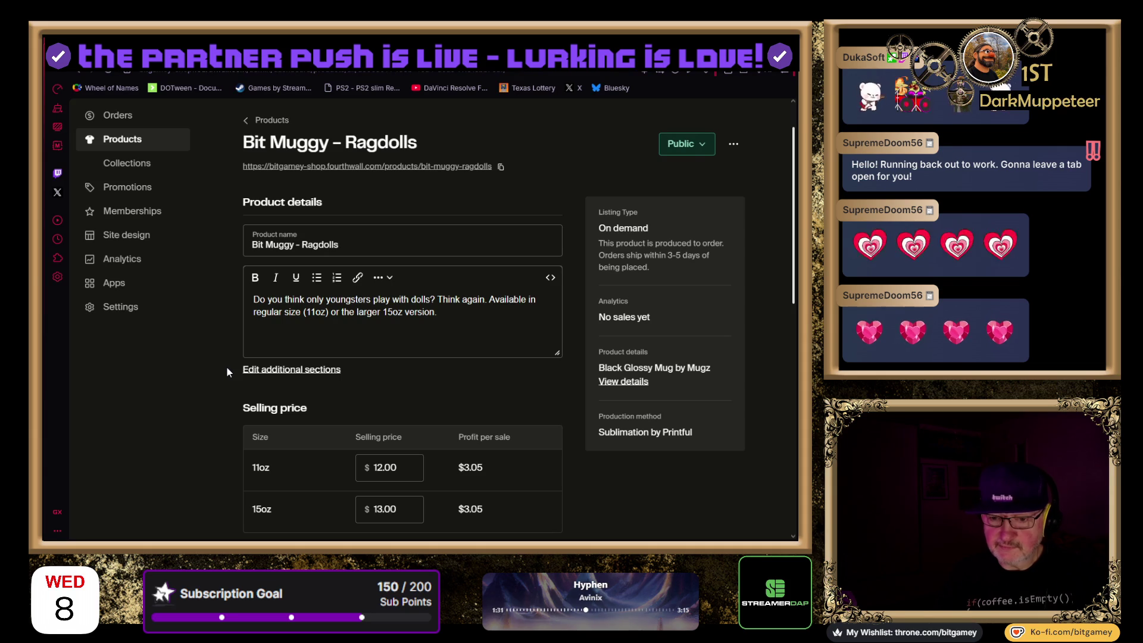
pyautogui.scroll(-1, 227, 373)
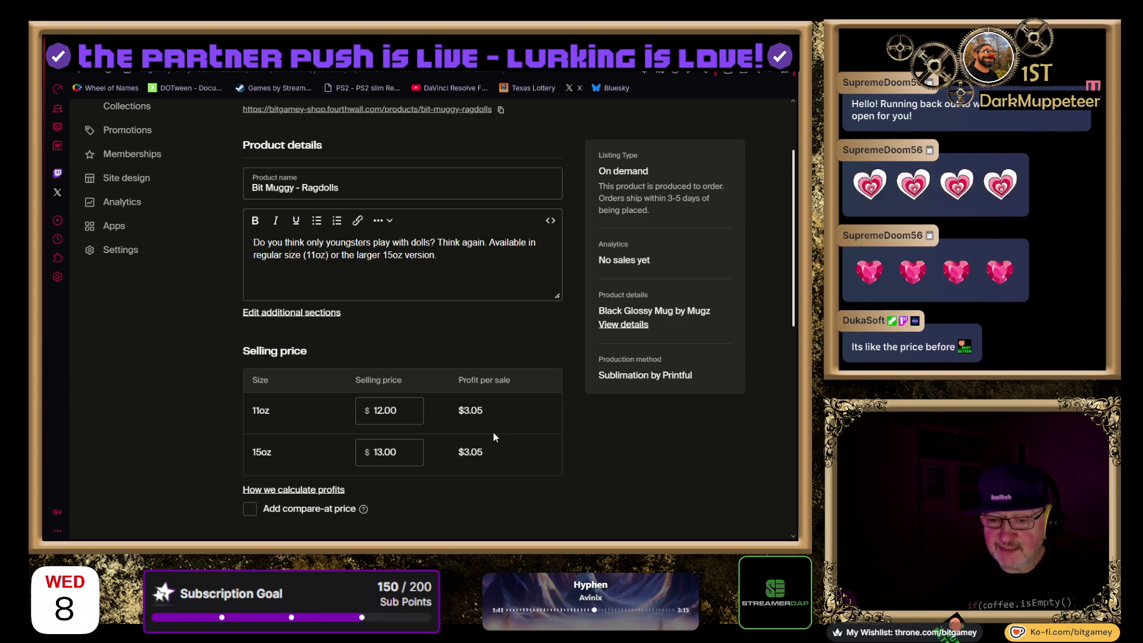
pyautogui.moveTo(377, 411); pyautogui.dragTo(383, 410)
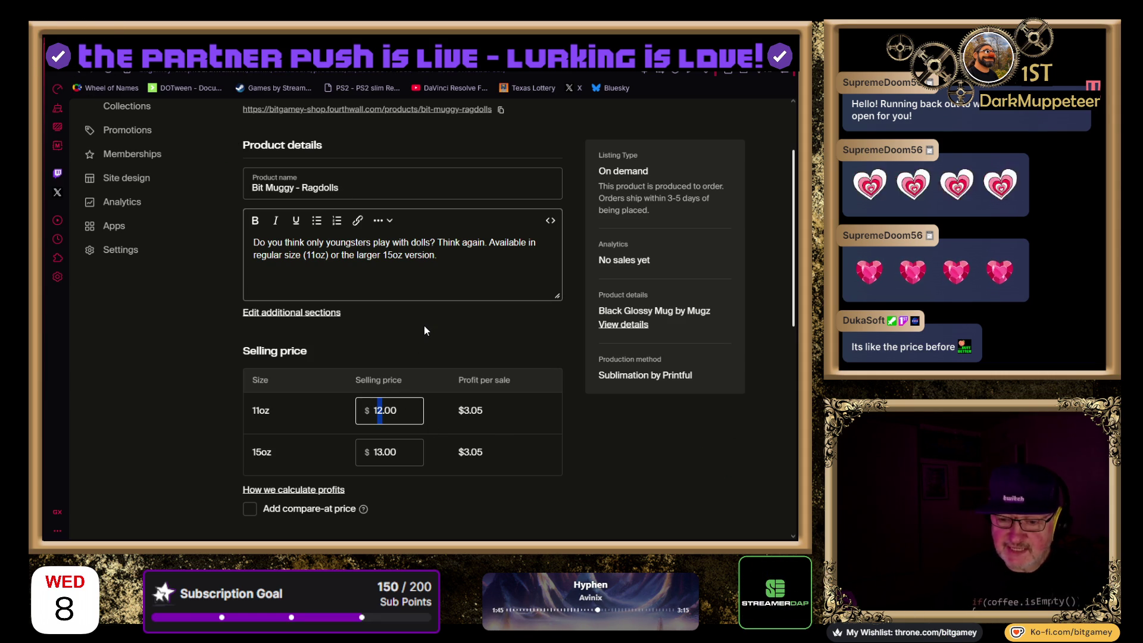
# Enter 9.95 as the 11oz mug selling price
pyautogui.write('0')
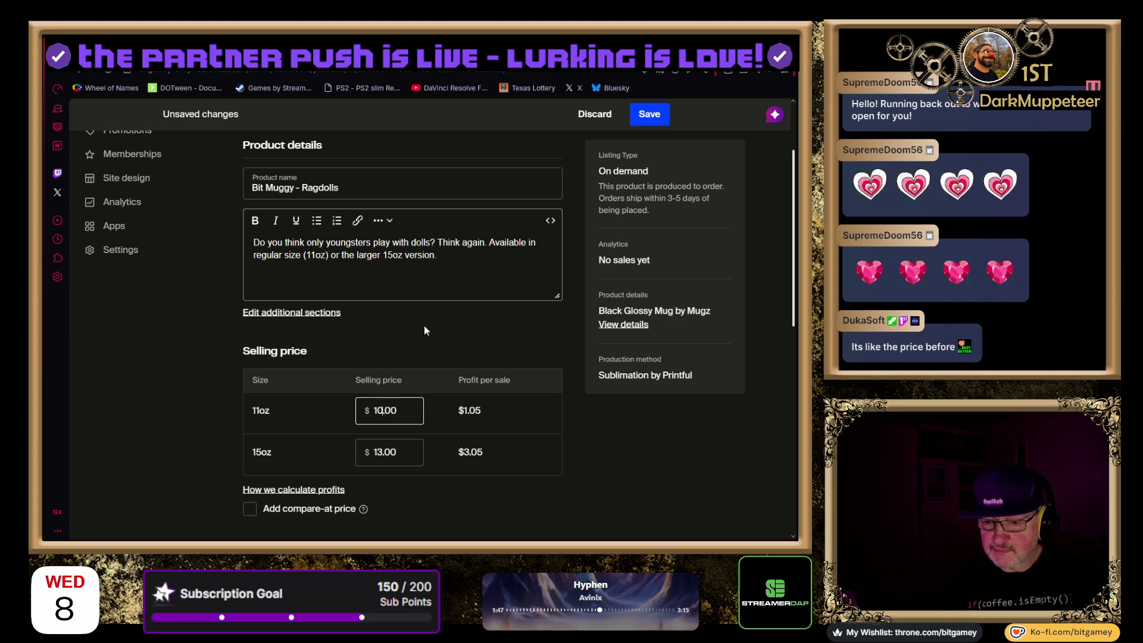
pyautogui.press('Home')
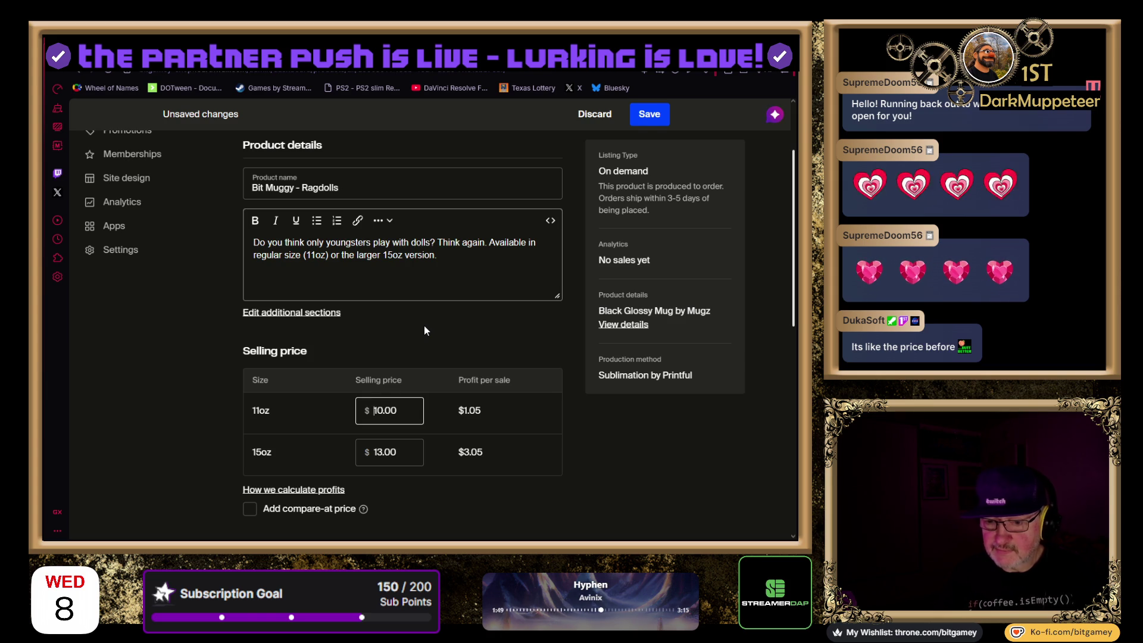
pyautogui.hotkey('shift', 'Right')
pyautogui.hotkey('shift', 'Right')
pyautogui.hotkey('shift', 'Right')
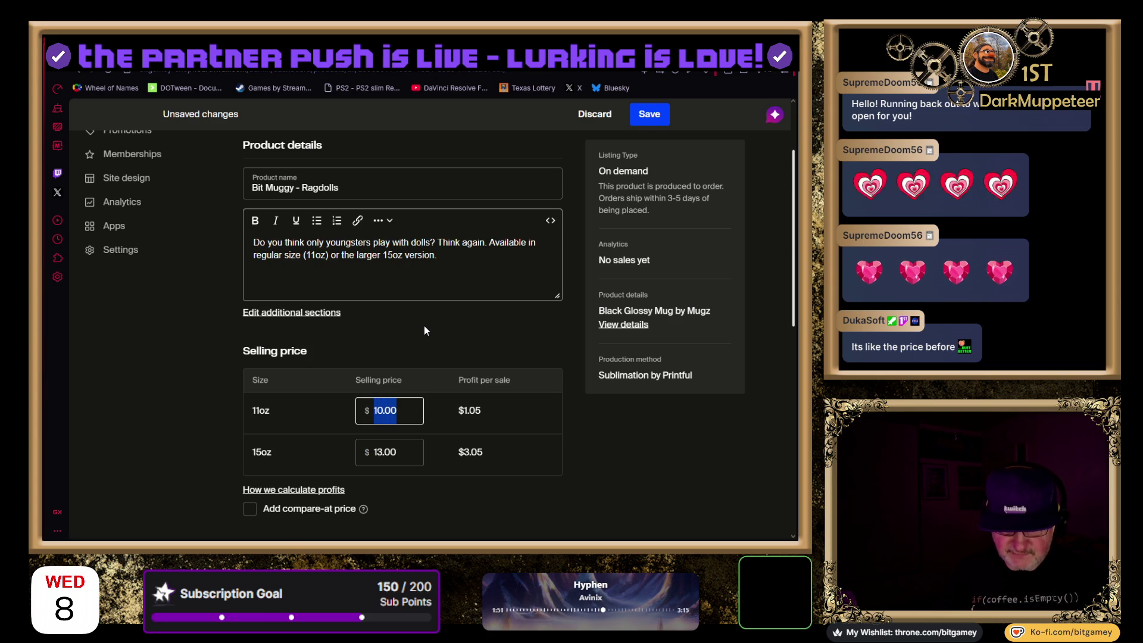
pyautogui.write('9.95')
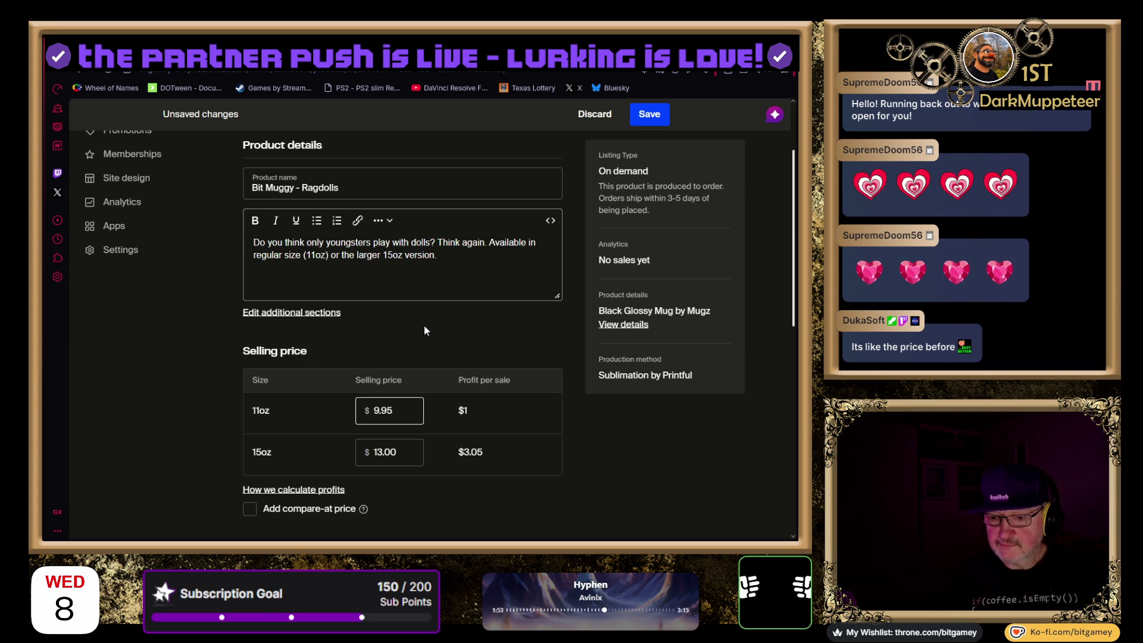
pyautogui.press('Tab')
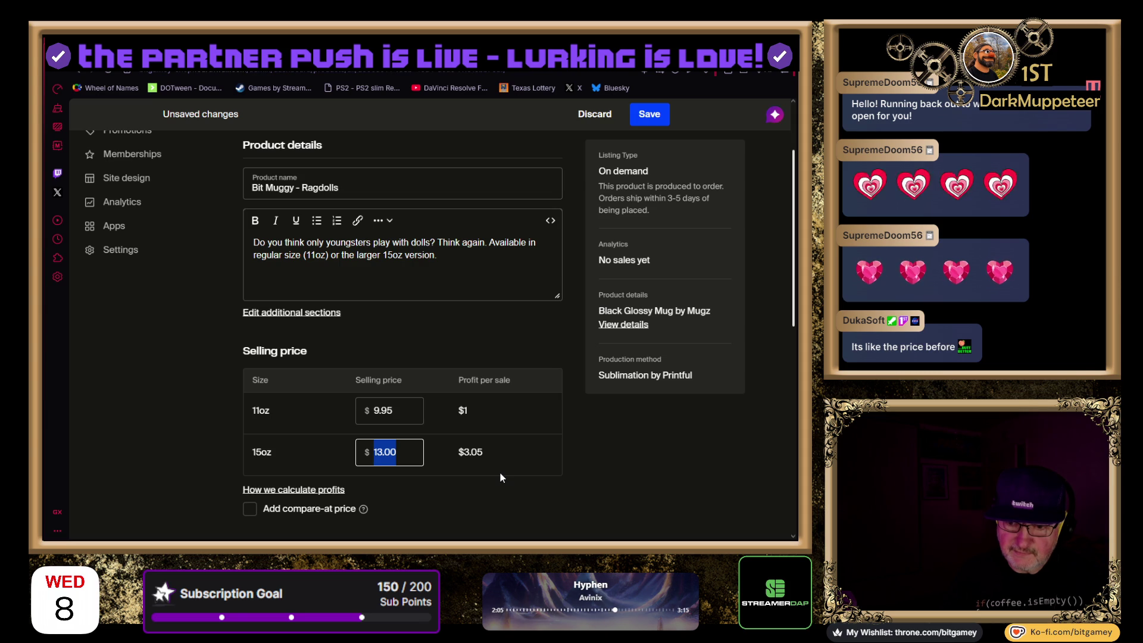
# Set the 15oz selling price to 10.95, correcting the mistyped digits
pyautogui.write('10')
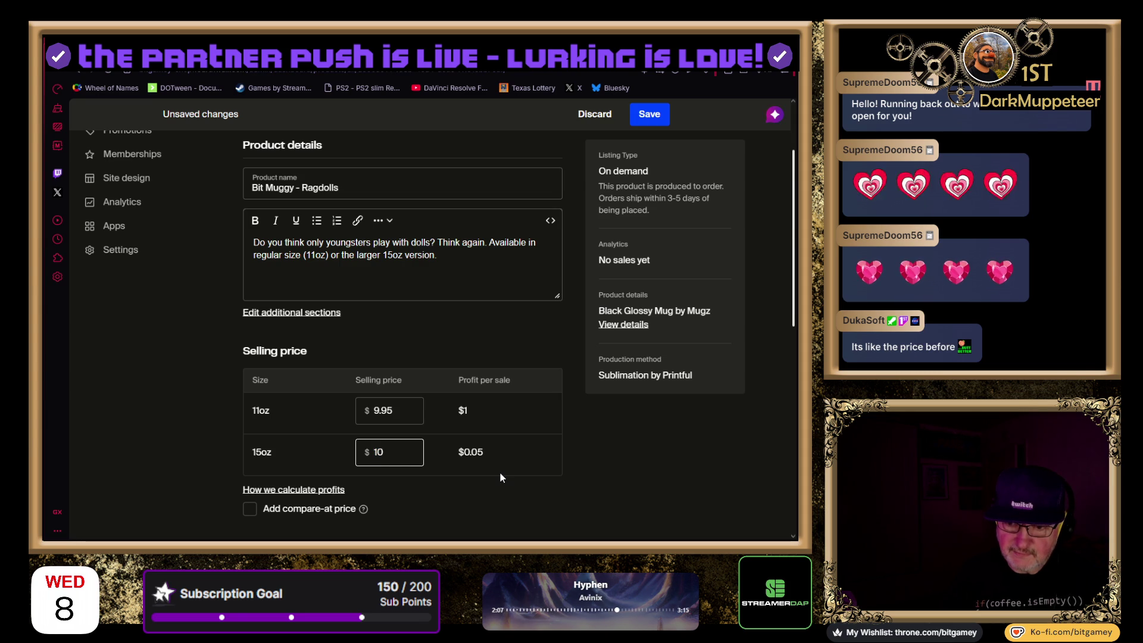
pyautogui.write('.')
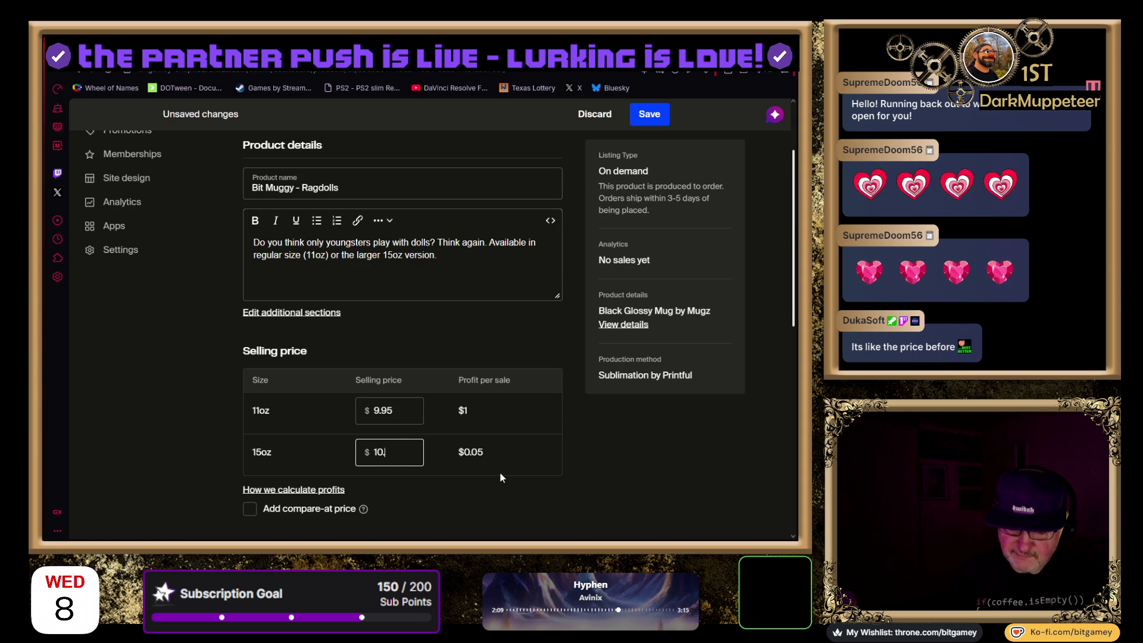
pyautogui.write('99')
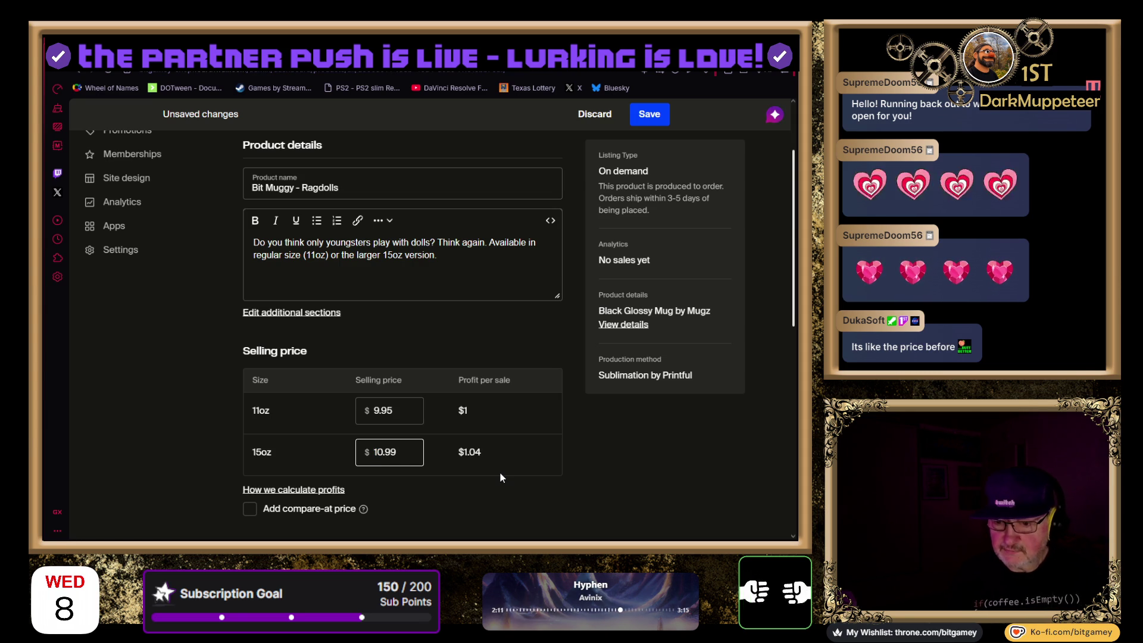
pyautogui.press('BackSpace')
pyautogui.write('5')
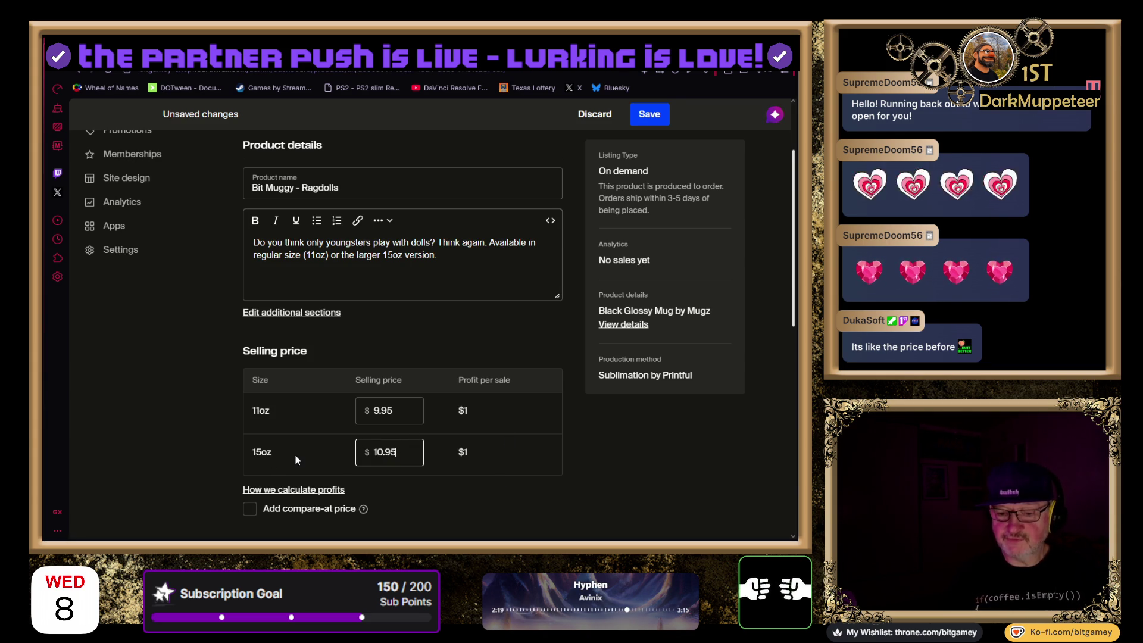
pyautogui.scroll(-1, 585, 453)
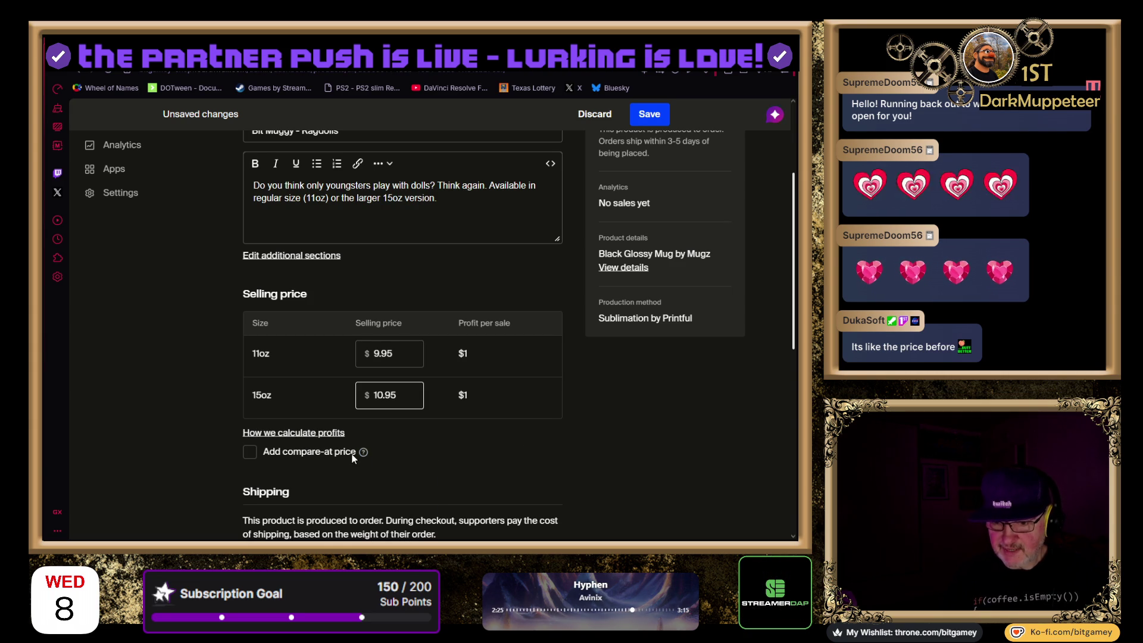
pyautogui.moveTo(362, 456)
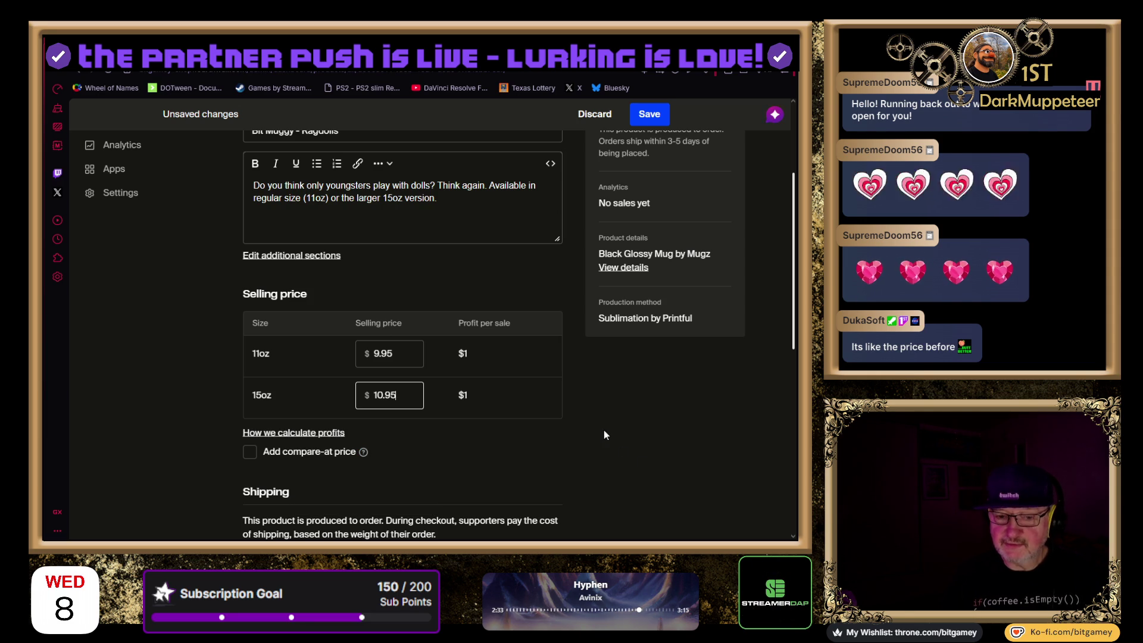
pyautogui.scroll(1, 581, 421)
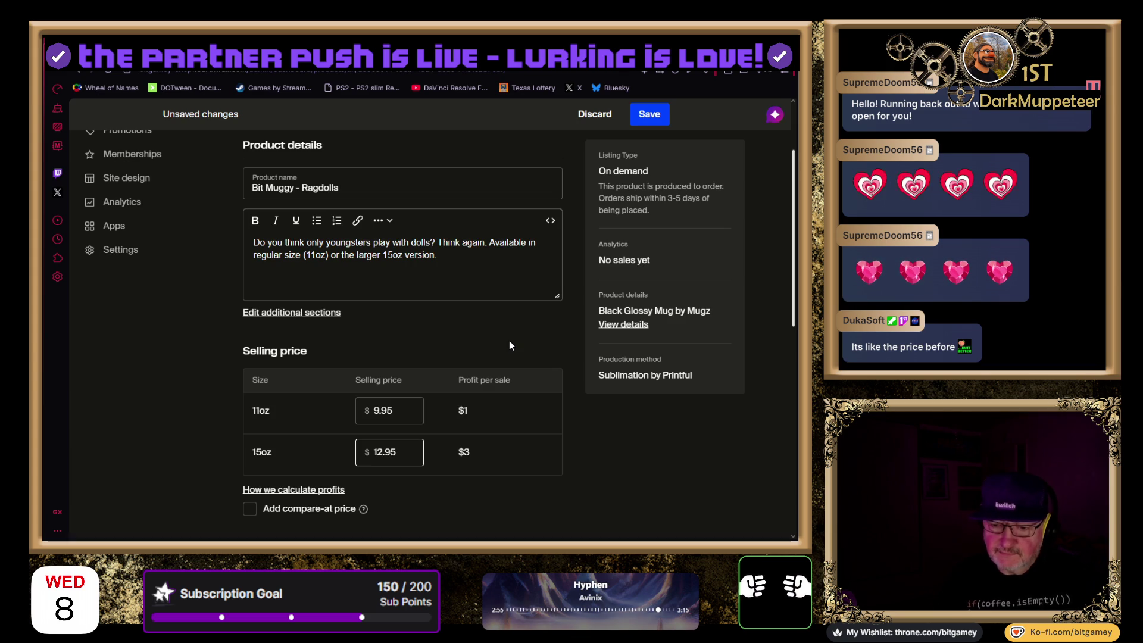
pyautogui.press('BackSpace')
pyautogui.write('0')
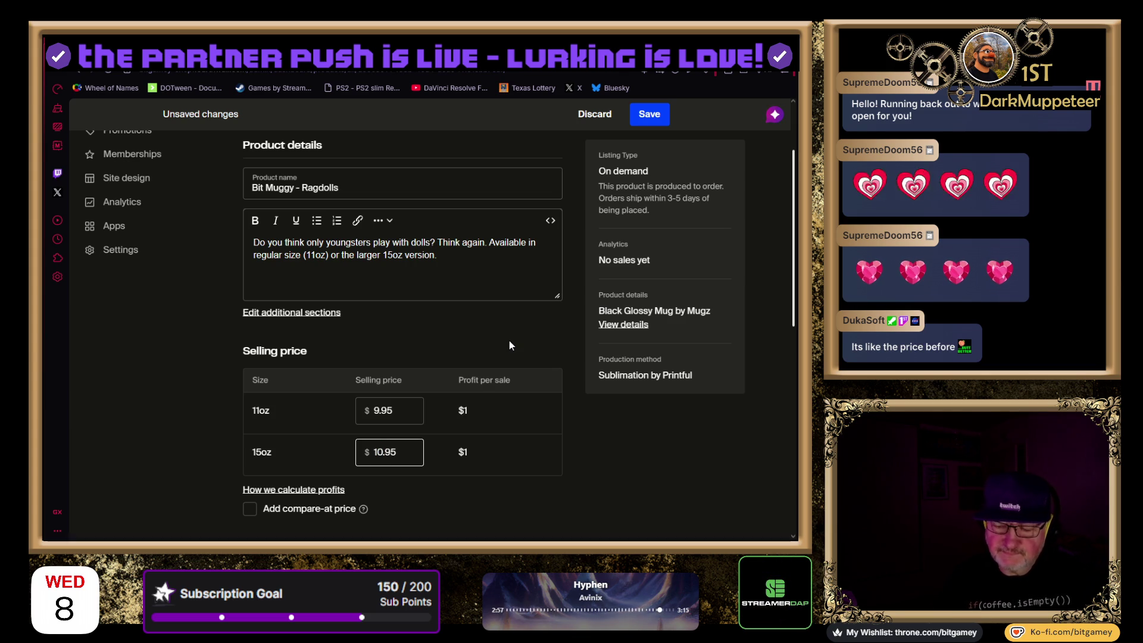
pyautogui.click(597, 431)
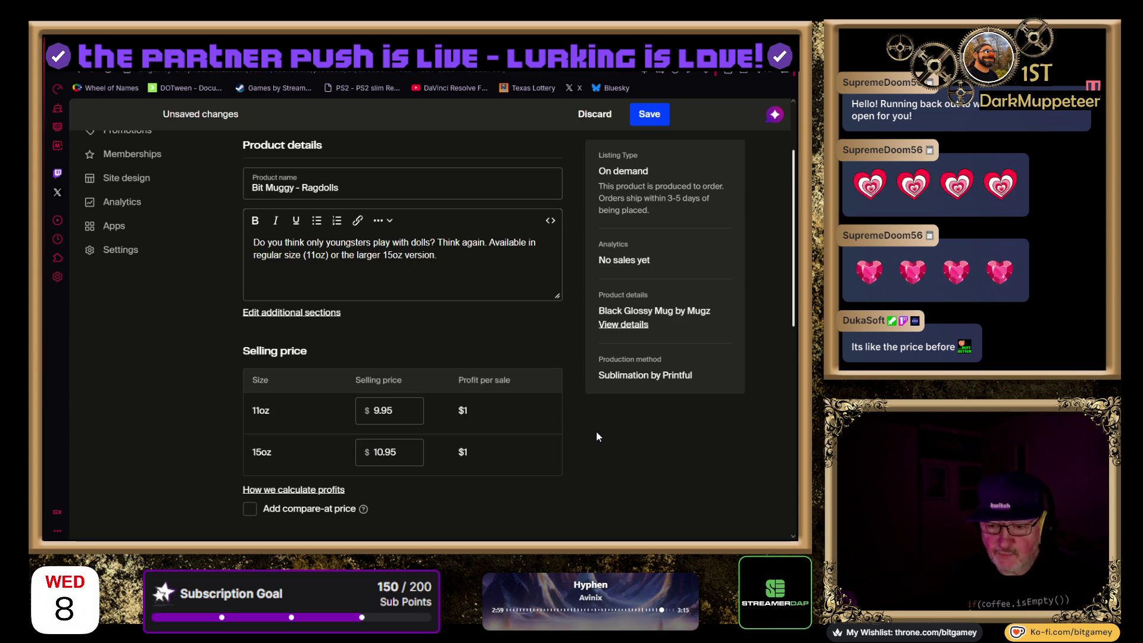
# Reorder the mug photos, moving the logo-front view back and the REAL GAME DEVS front view to third
pyautogui.scroll(-3, 191, 444)
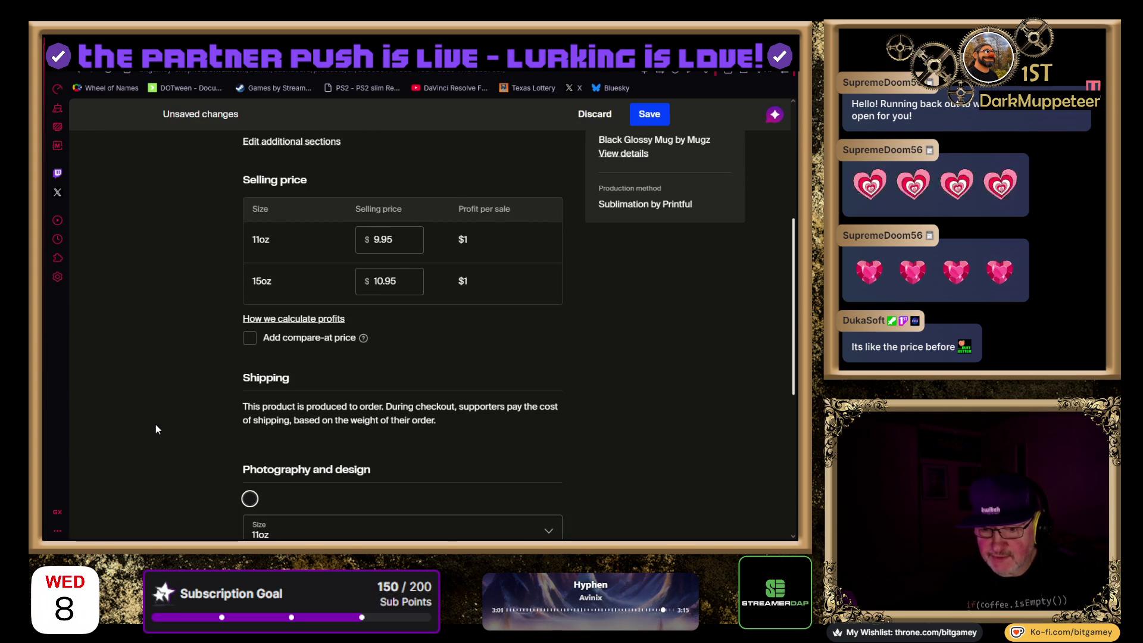
pyautogui.scroll(-2, 156, 425)
pyautogui.scroll(-3, 156, 425)
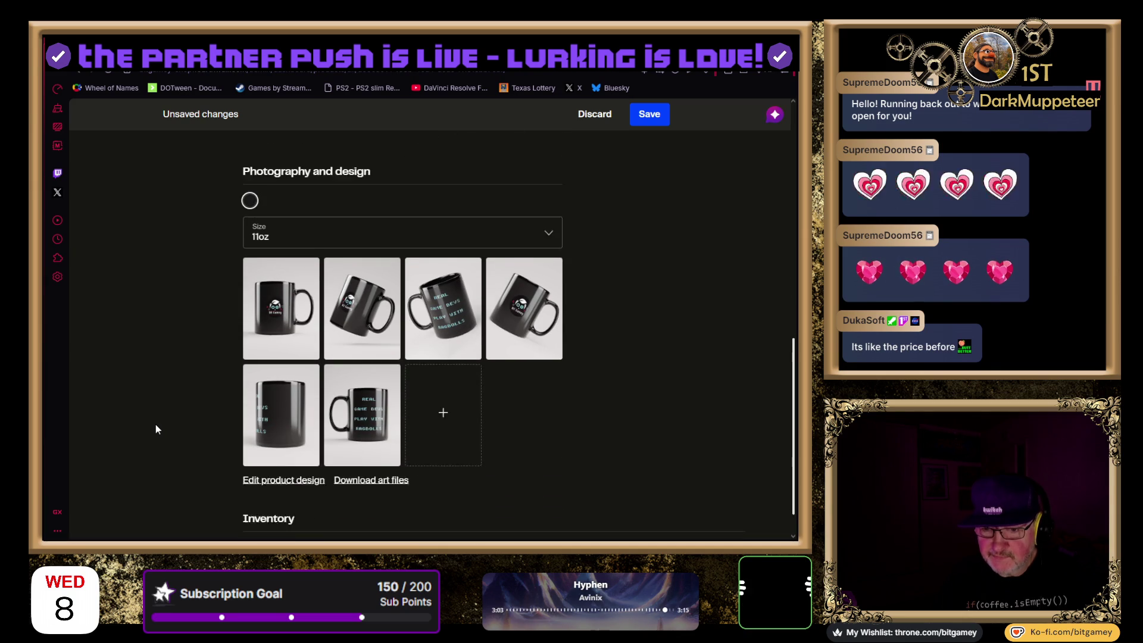
pyautogui.scroll(-1, 156, 429)
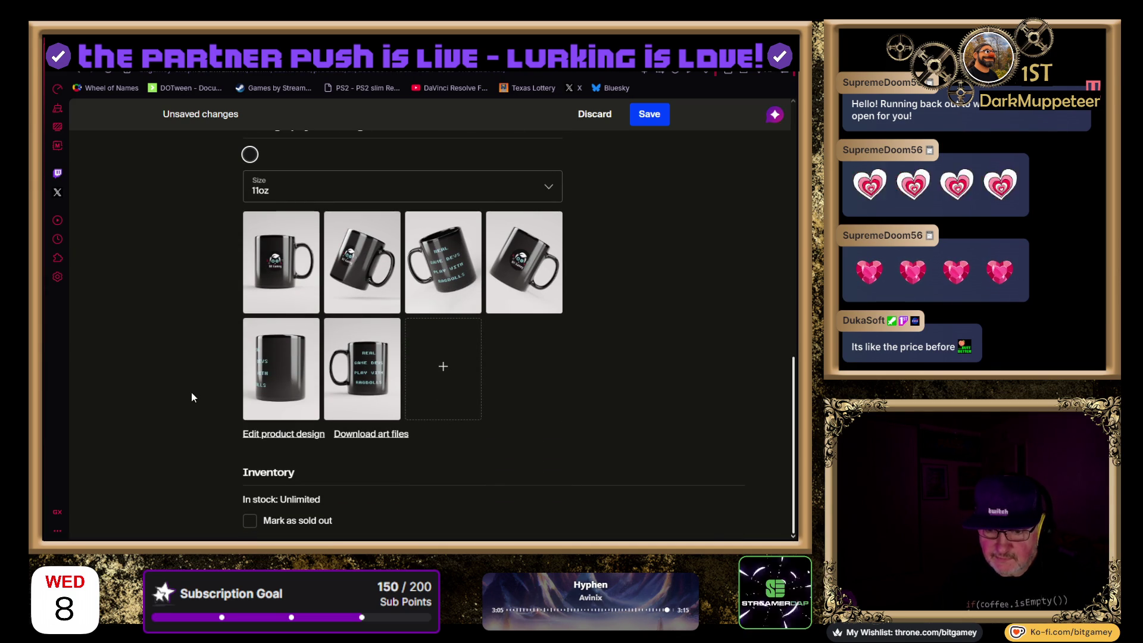
pyautogui.moveTo(350, 306)
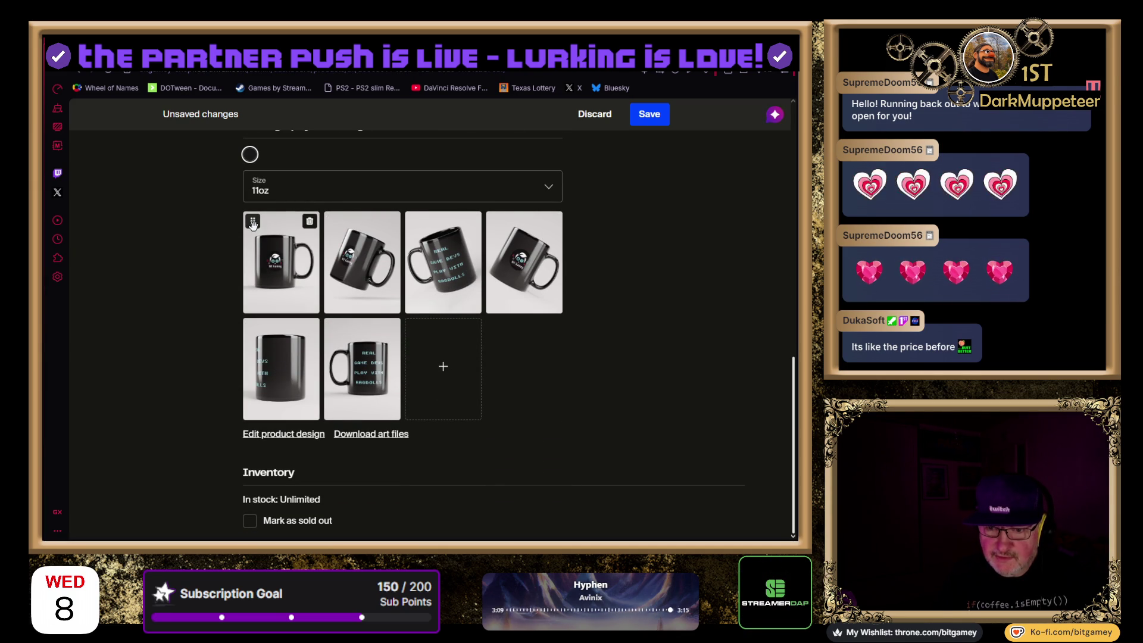
pyautogui.moveTo(253, 224)
pyautogui.mouseDown()
pyautogui.moveTo(286, 238)
pyautogui.moveTo(366, 322)
pyautogui.moveTo(411, 256)
pyautogui.moveTo(298, 276)
pyautogui.mouseUp()
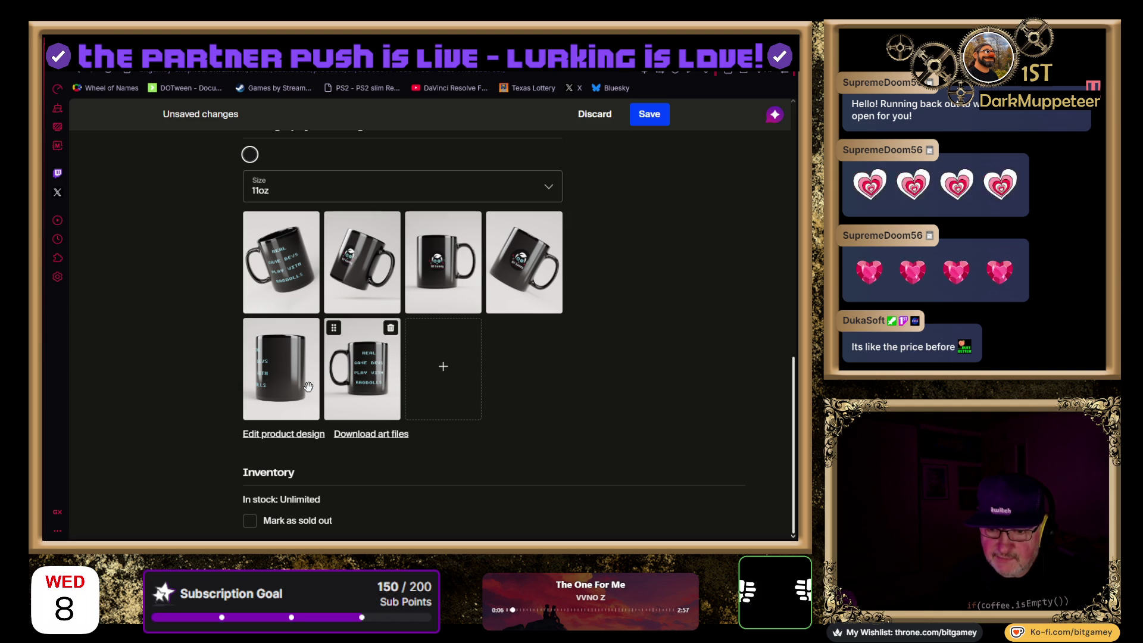
pyautogui.moveTo(363, 380); pyautogui.dragTo(444, 273)
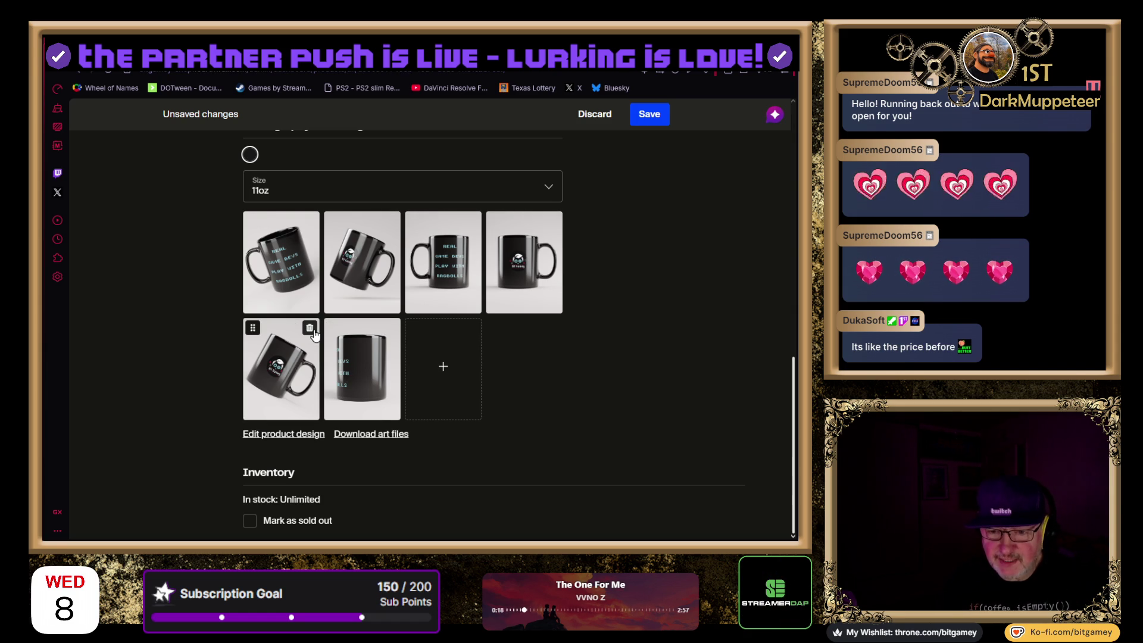
# Delete four surplus mug photos so only two remain in the gallery
pyautogui.click(309, 329)
pyautogui.click(311, 329)
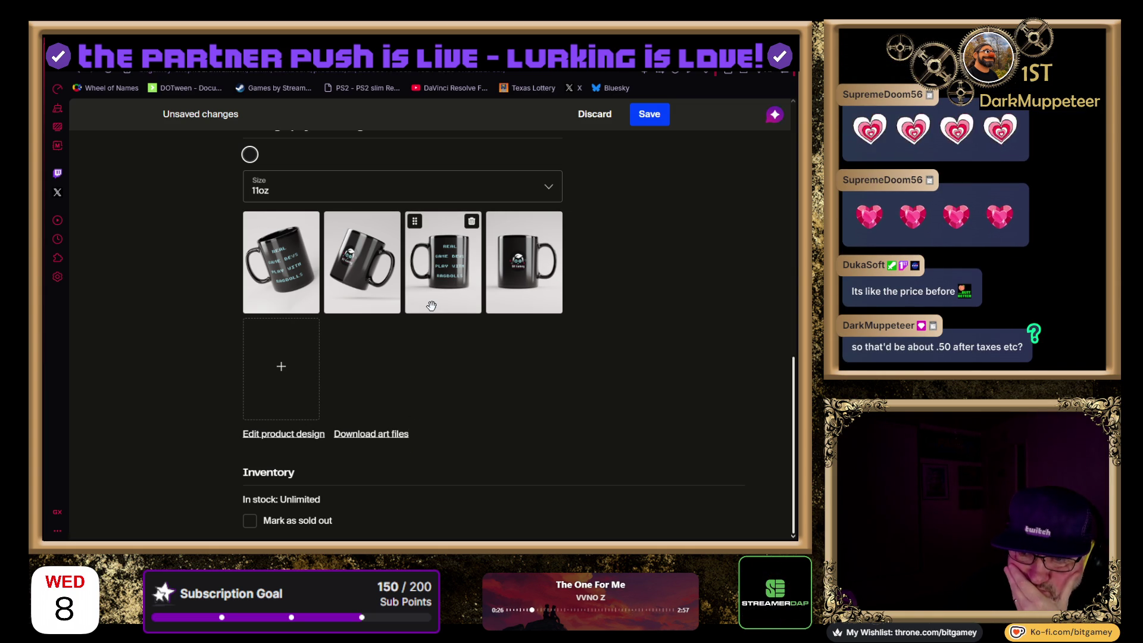
pyautogui.click(471, 224)
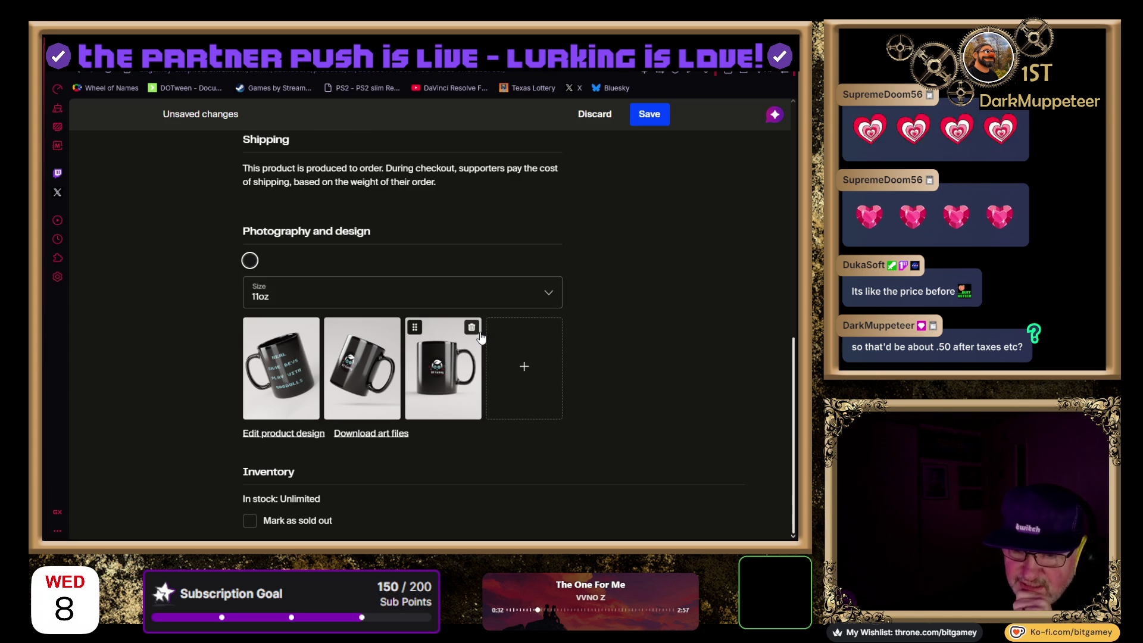
pyautogui.click(479, 333)
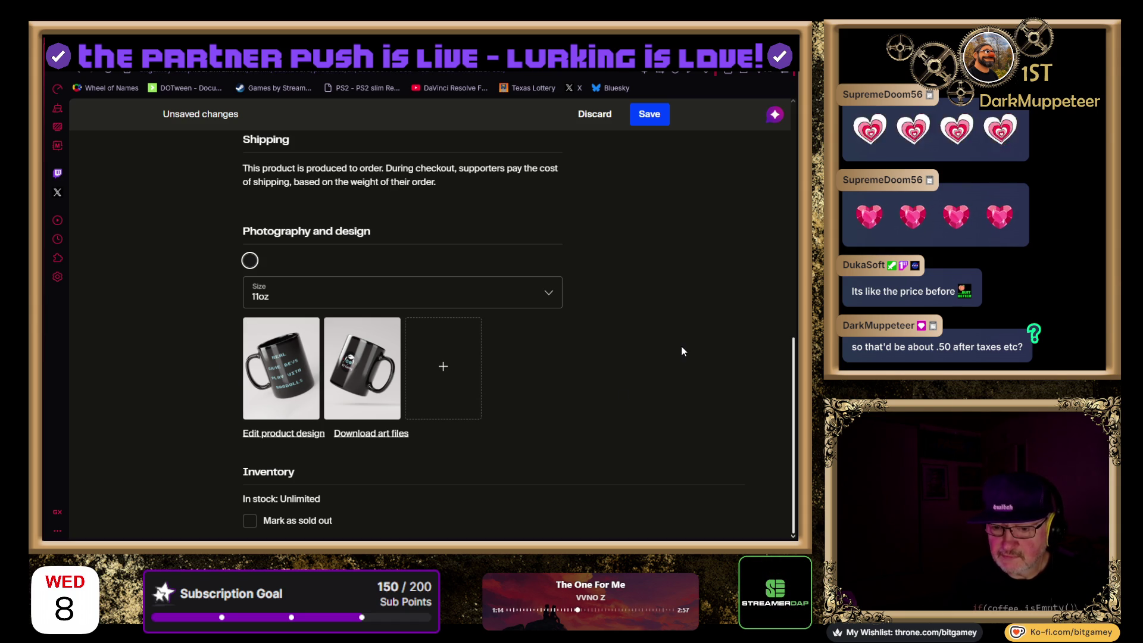
pyautogui.scroll(5, 682, 351)
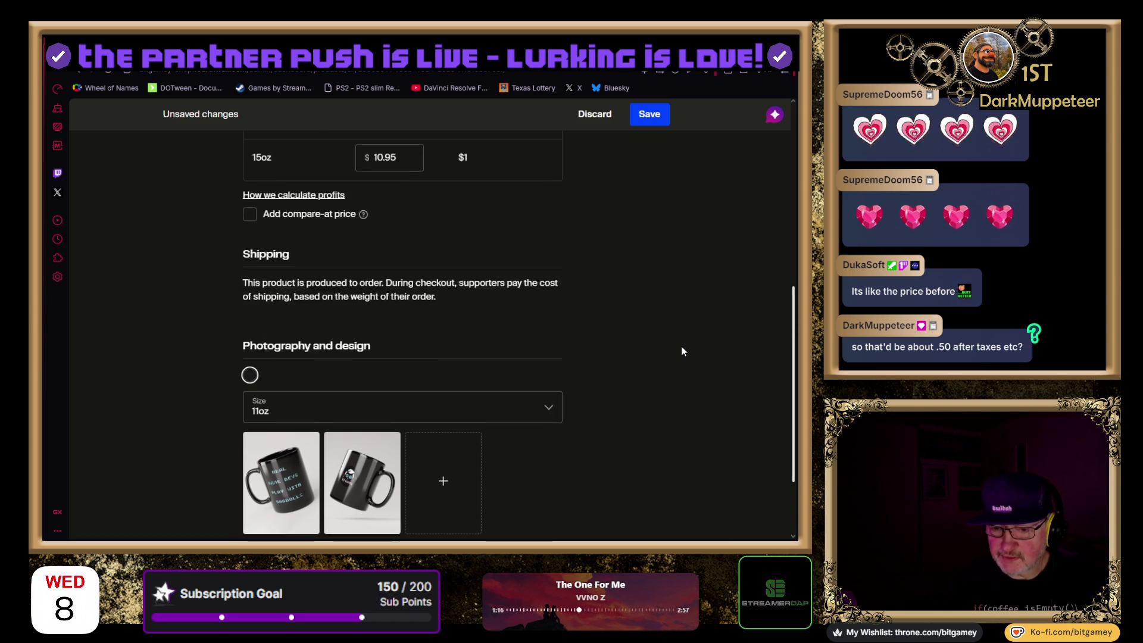
# Save the mug's price and photo changes, then view its public store page
pyautogui.scroll(4, 670, 340)
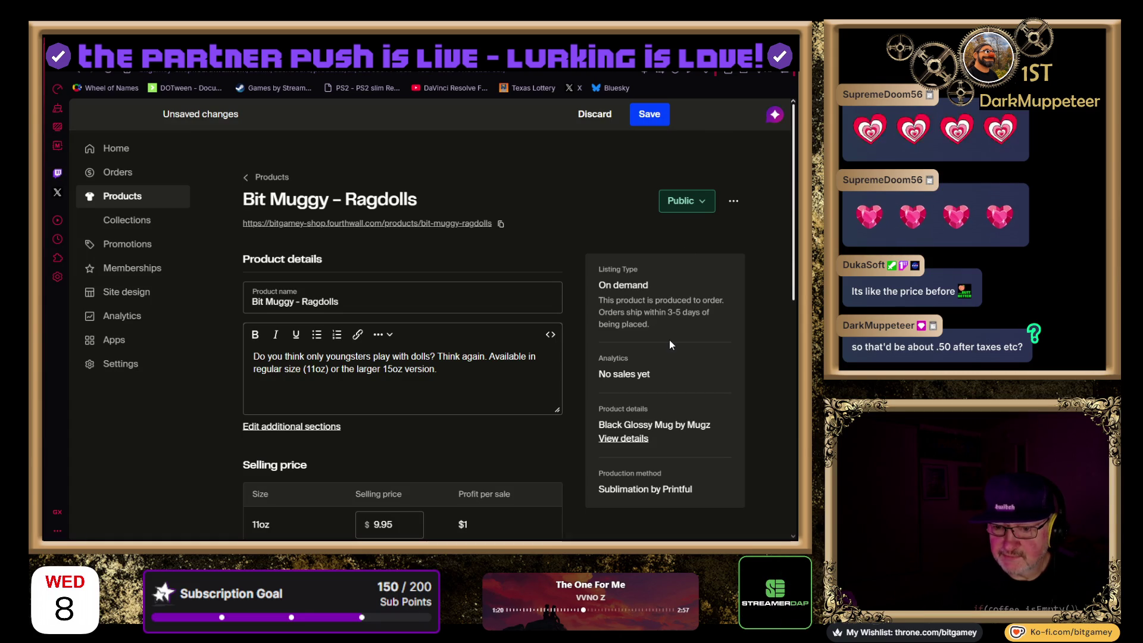
pyautogui.click(649, 114)
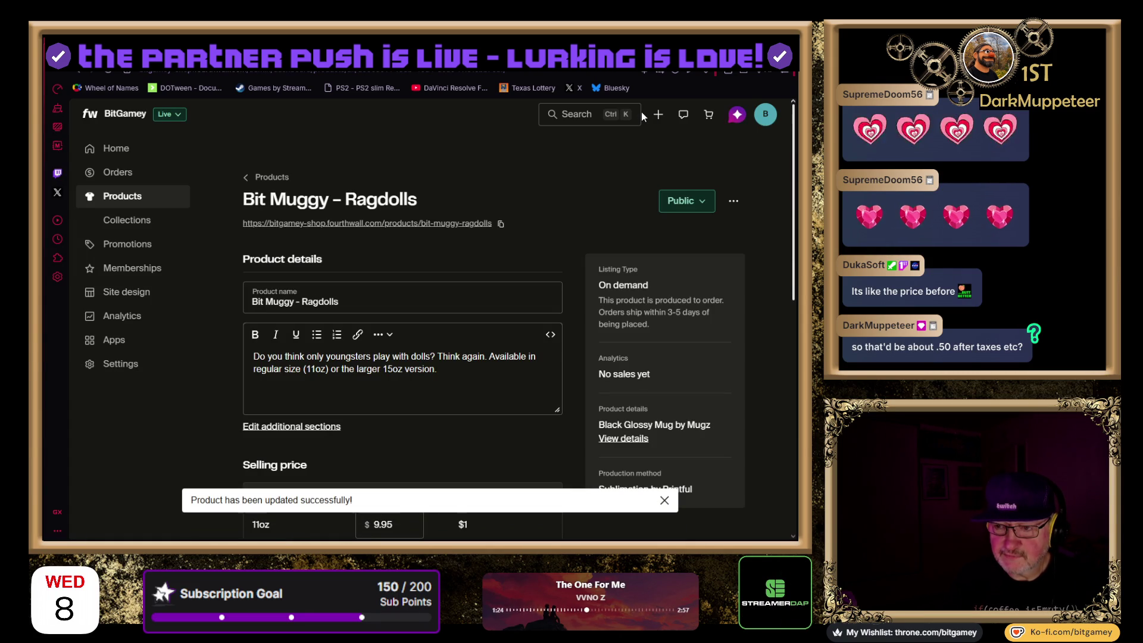
pyautogui.click(346, 206)
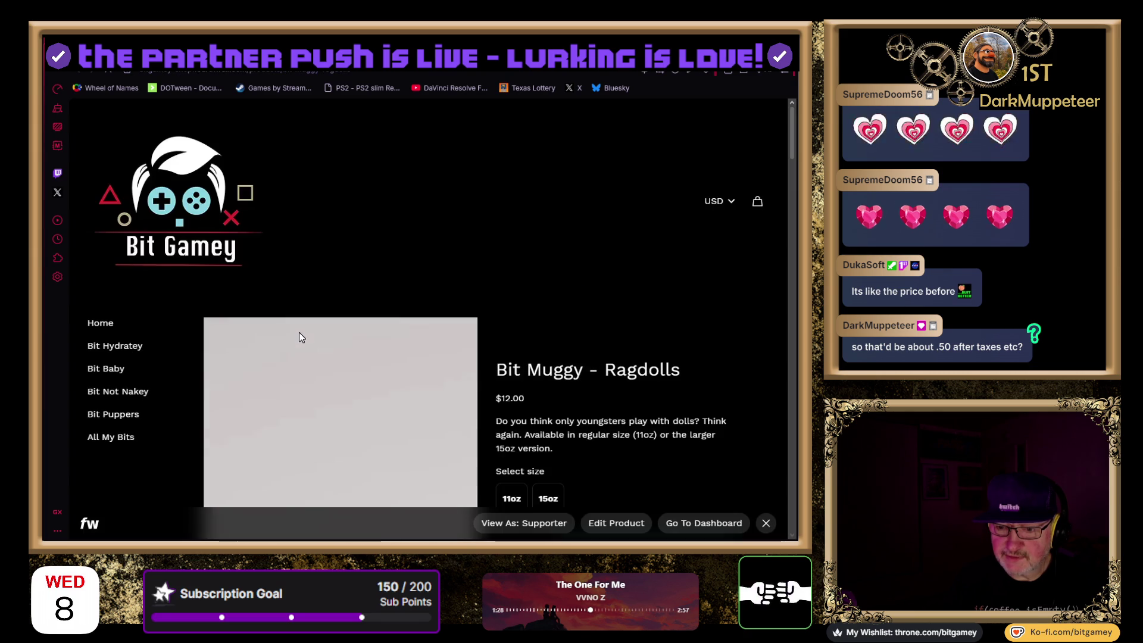
# Look over the Bit Muggy – Ragdolls edit page and its storefront page
pyautogui.scroll(-10, 577, 273)
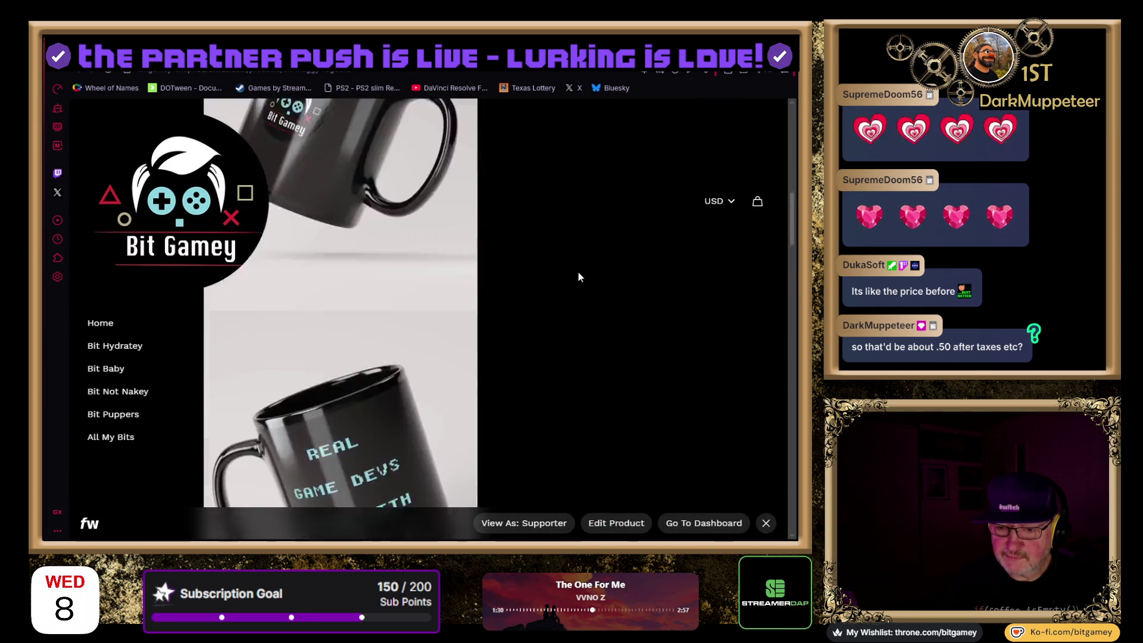
pyautogui.scroll(10, 579, 277)
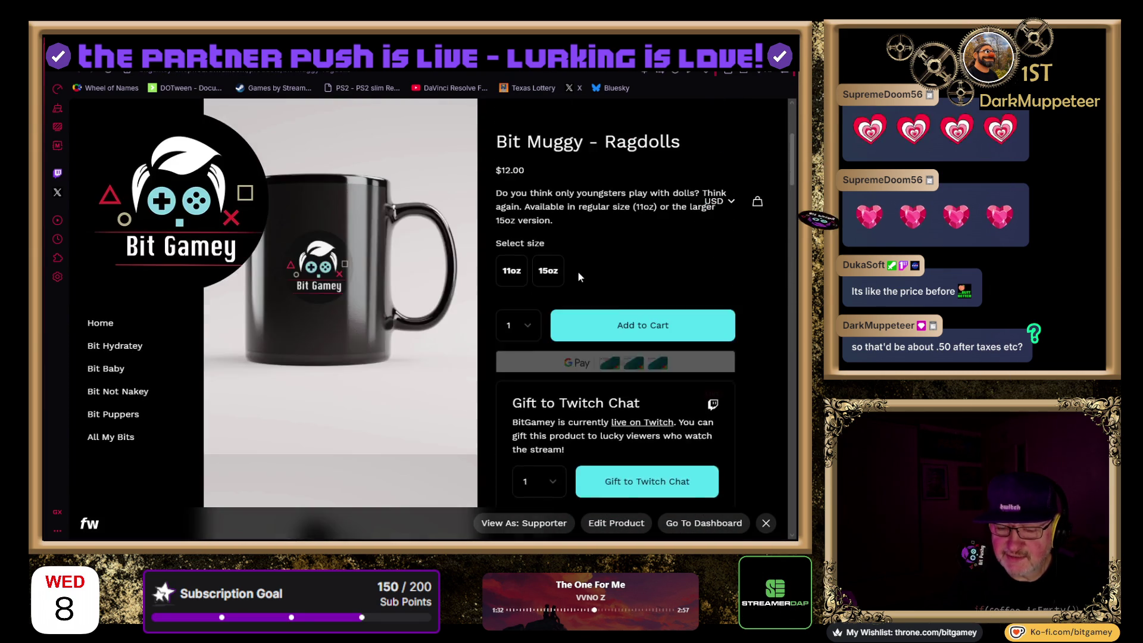
pyautogui.scroll(-8, 578, 275)
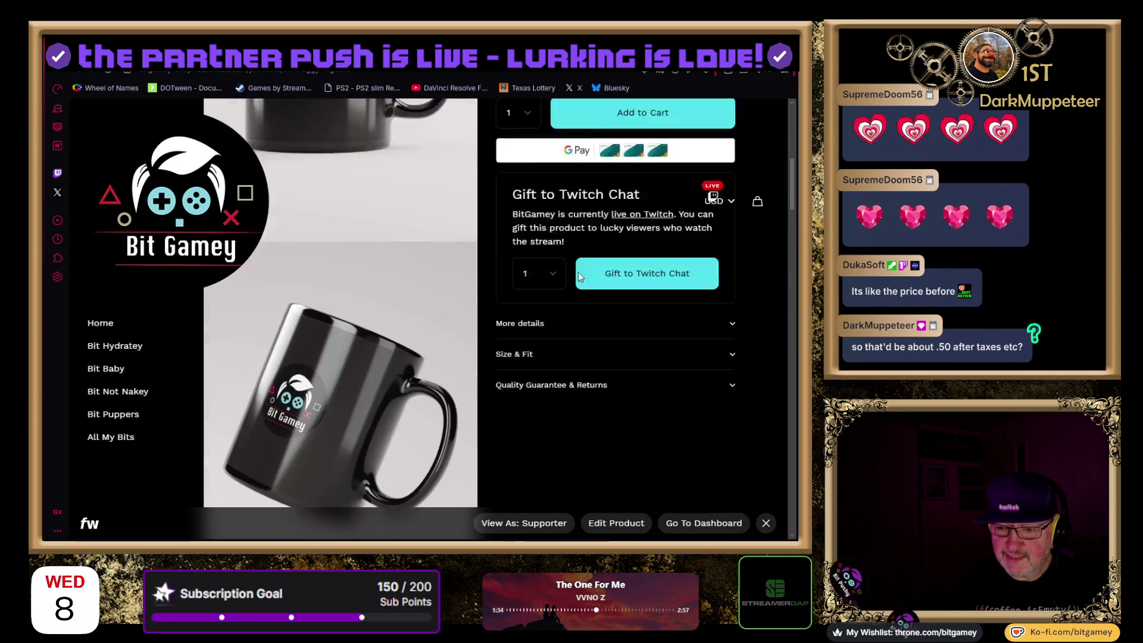
pyautogui.scroll(8, 492, 402)
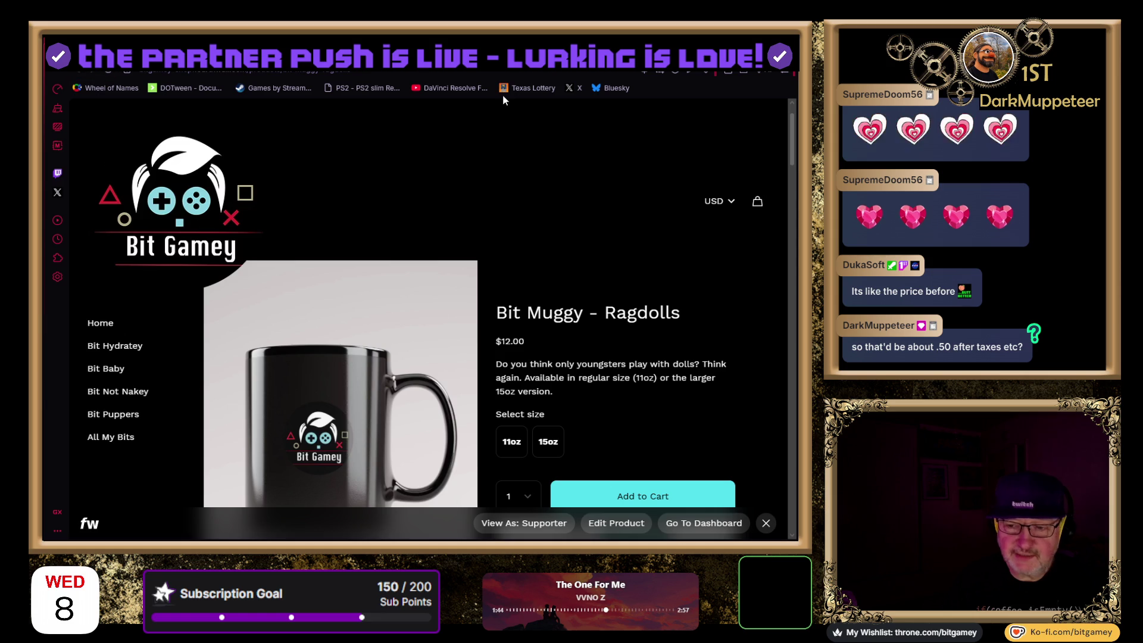
pyautogui.scroll(-5, 480, 237)
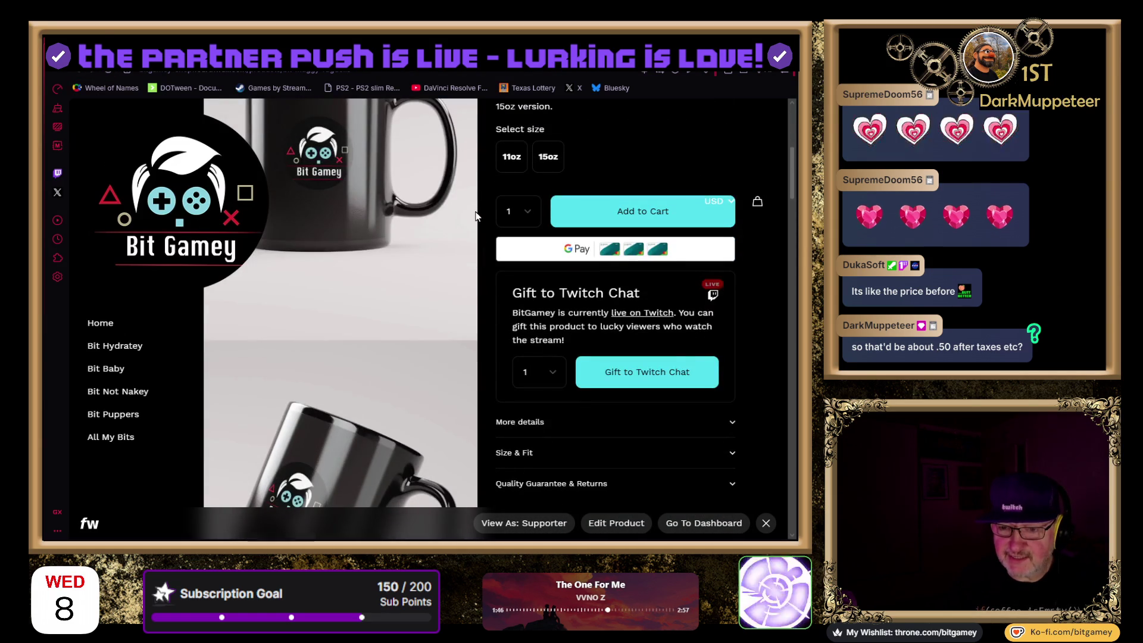
pyautogui.scroll(-10, 486, 236)
pyautogui.scroll(-10, 486, 237)
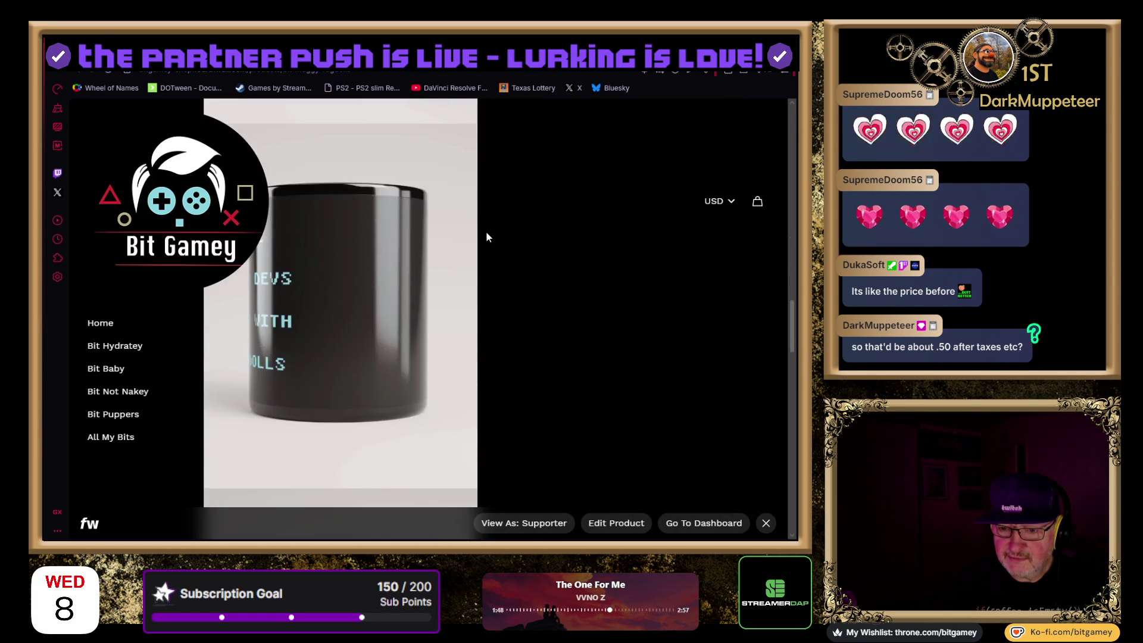
pyautogui.scroll(15, 486, 237)
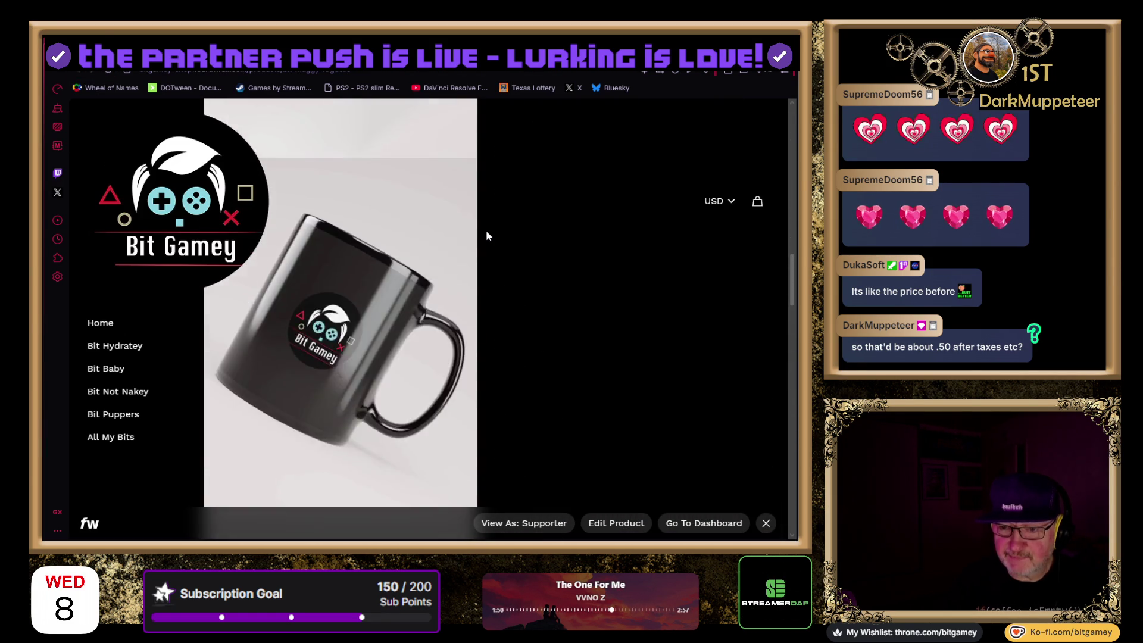
pyautogui.click(88, 75)
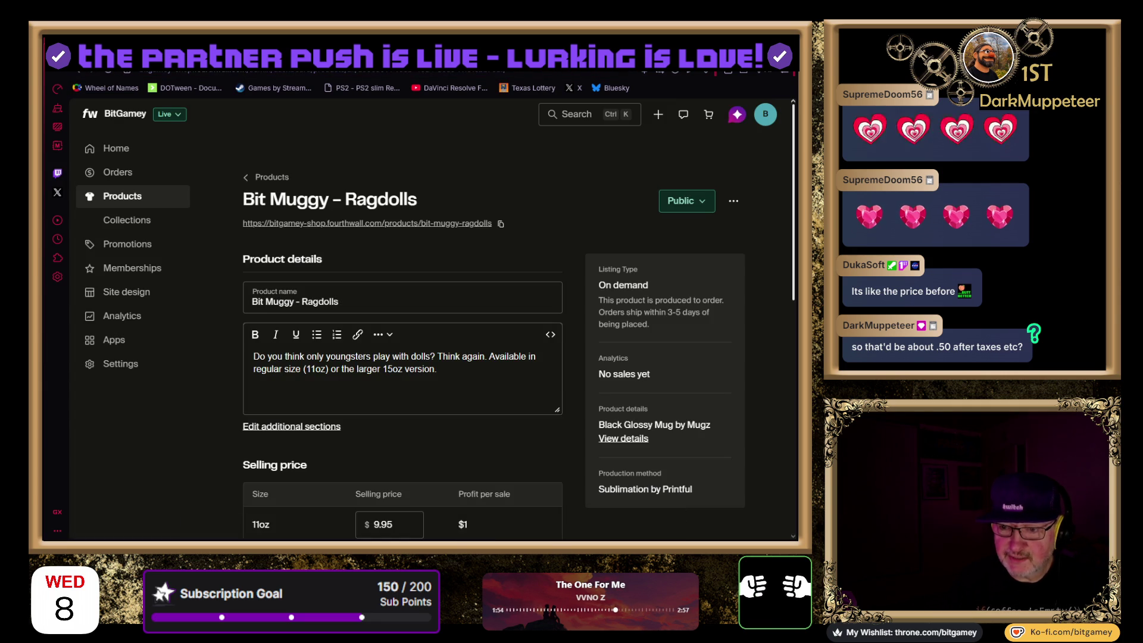
pyautogui.hotkey('alt', 'Right')
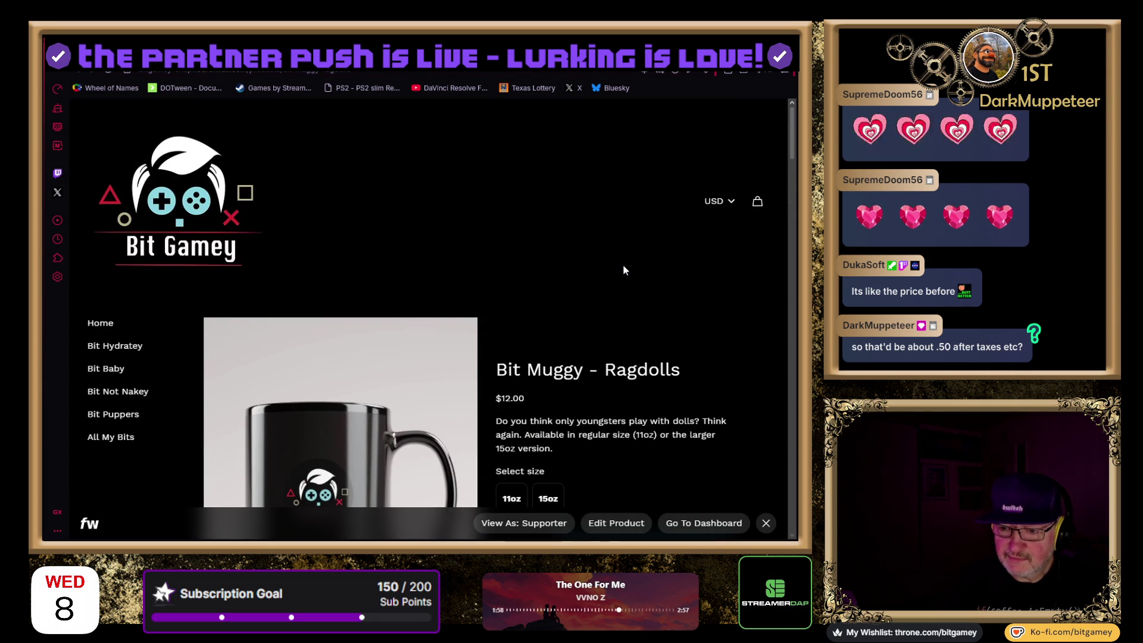
# Check the Ragdolls mug's extra actions without choosing one, then go back to all products
pyautogui.scroll(-8, 619, 269)
pyautogui.scroll(3, 615, 269)
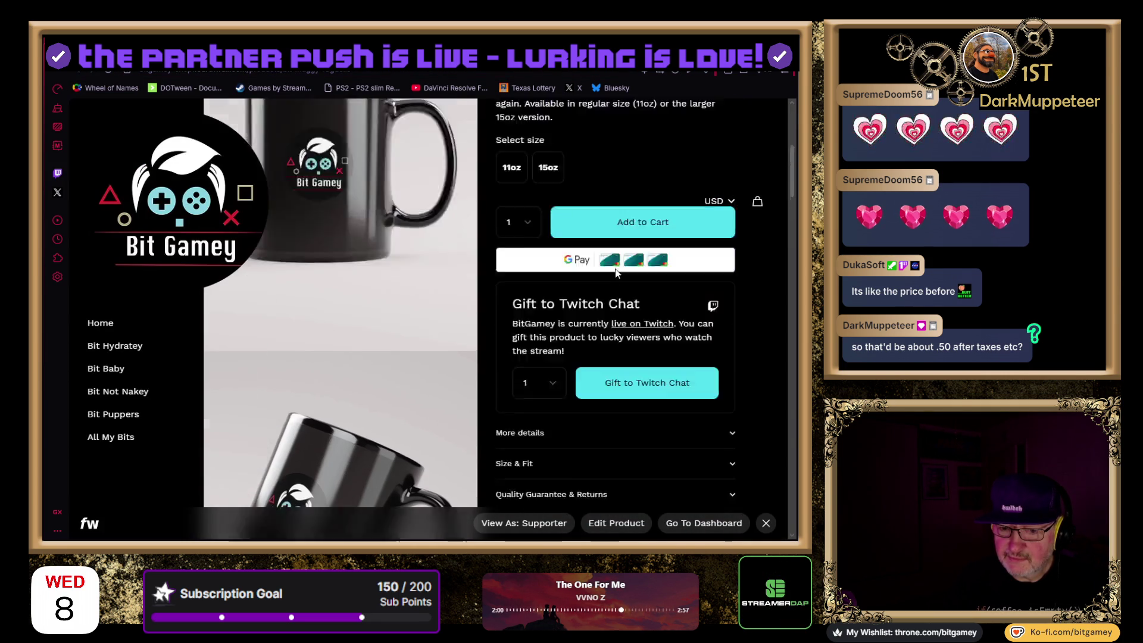
pyautogui.scroll(3, 616, 269)
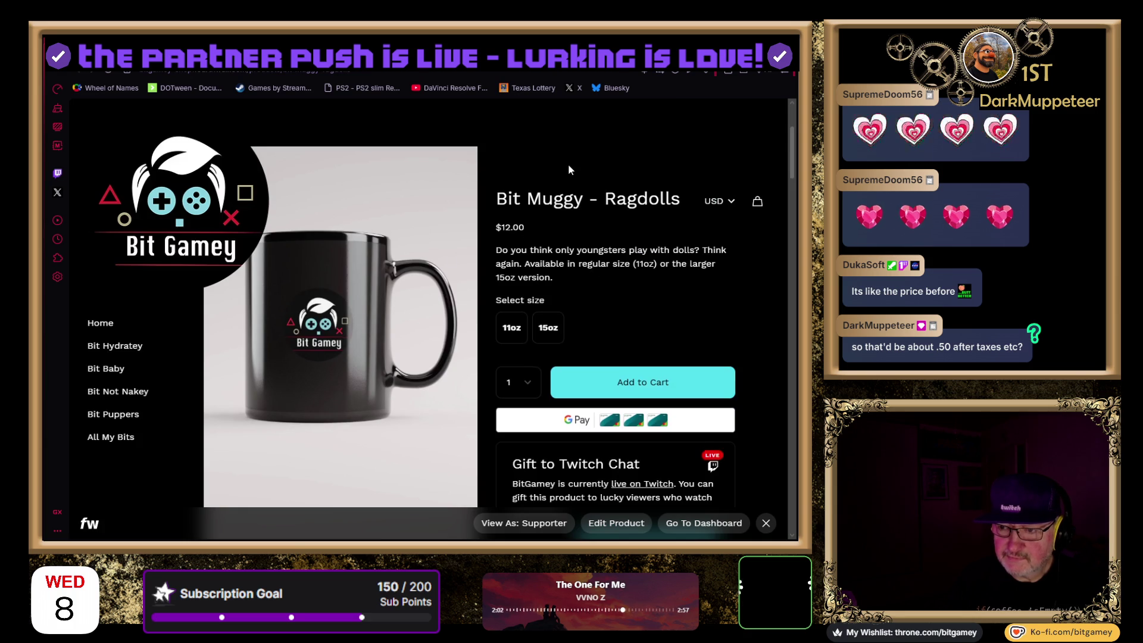
pyautogui.click(611, 71)
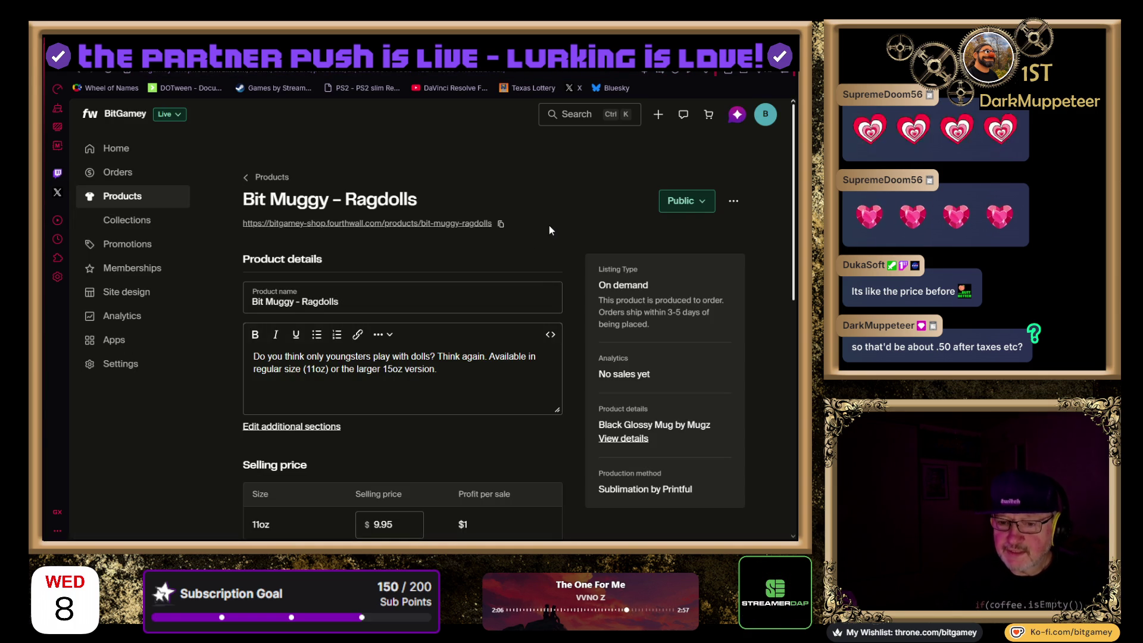
pyautogui.scroll(-4, 529, 269)
pyautogui.scroll(-5, 528, 275)
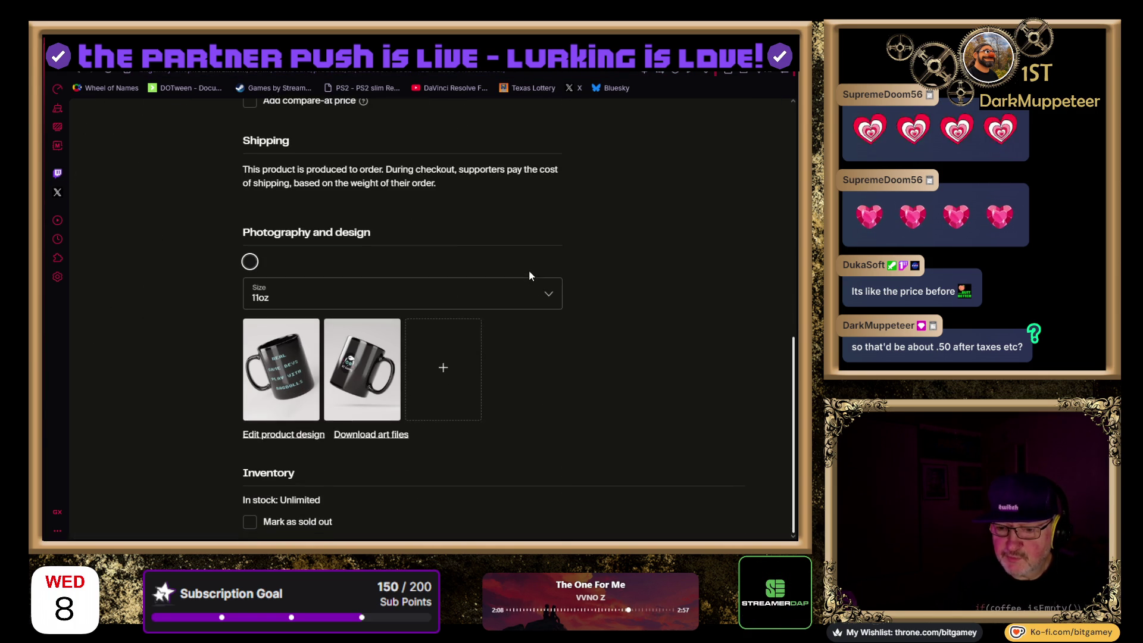
pyautogui.scroll(9, 638, 287)
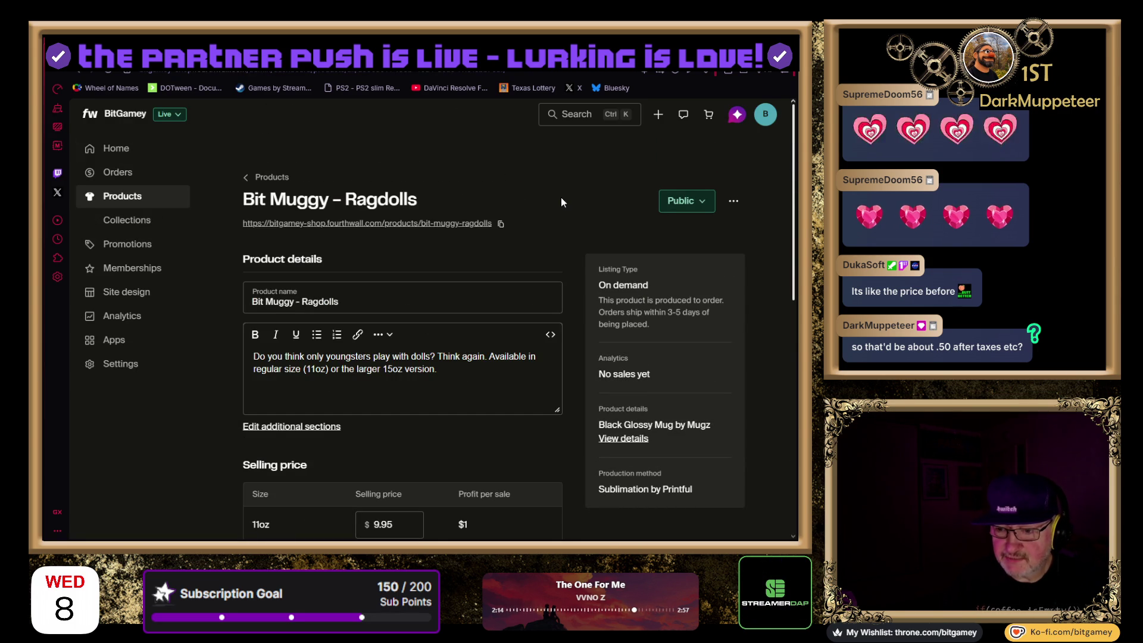
pyautogui.click(733, 203)
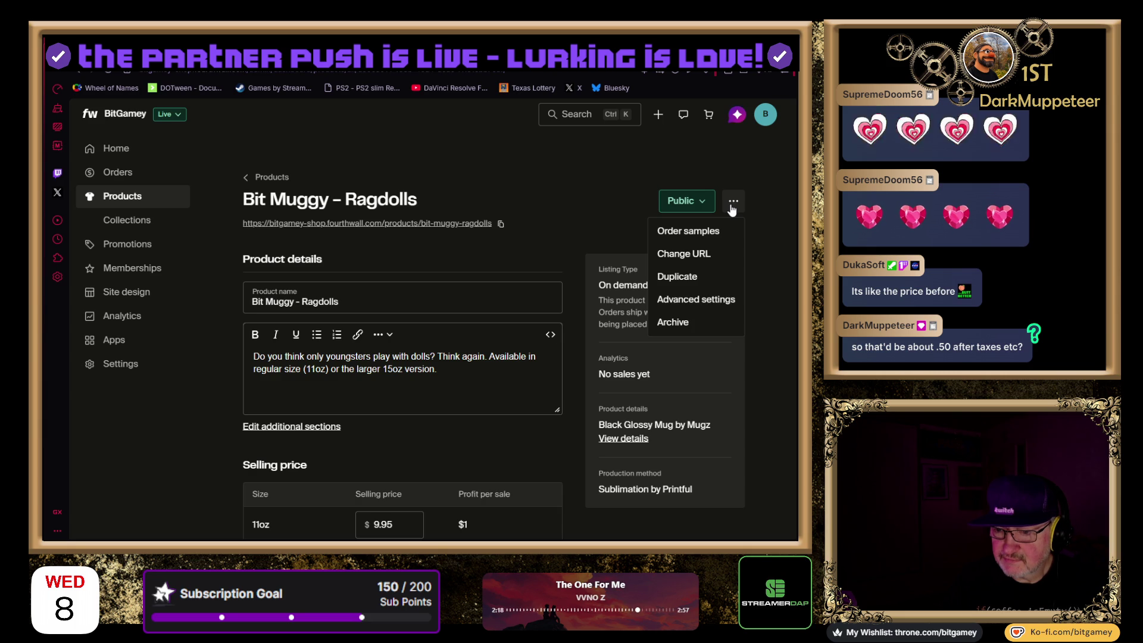
pyautogui.click(558, 202)
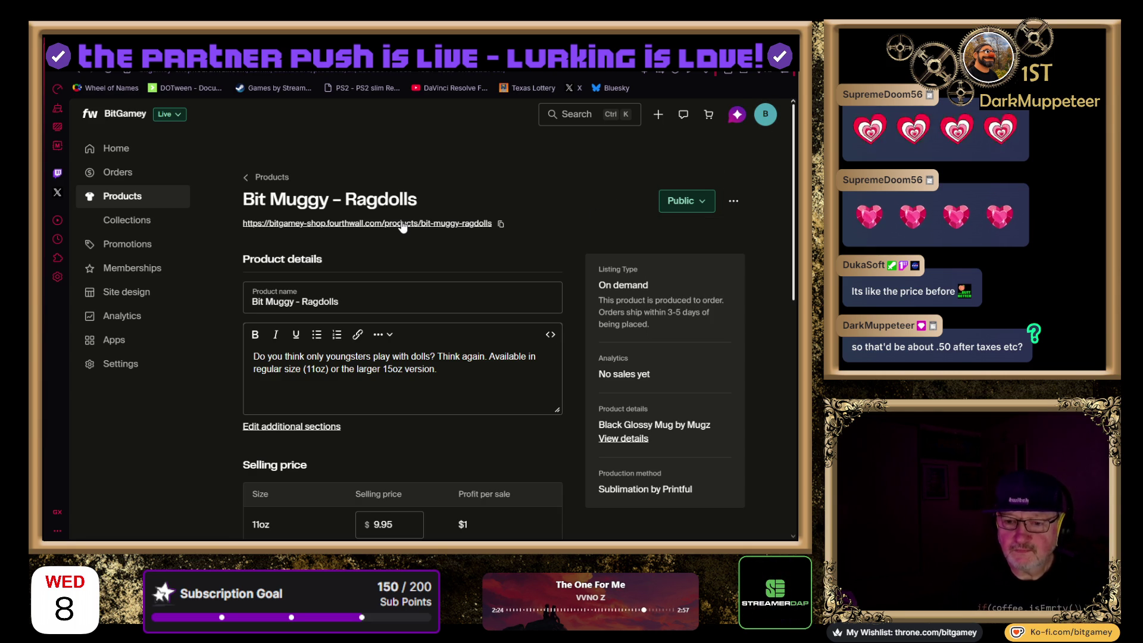
pyautogui.click(264, 178)
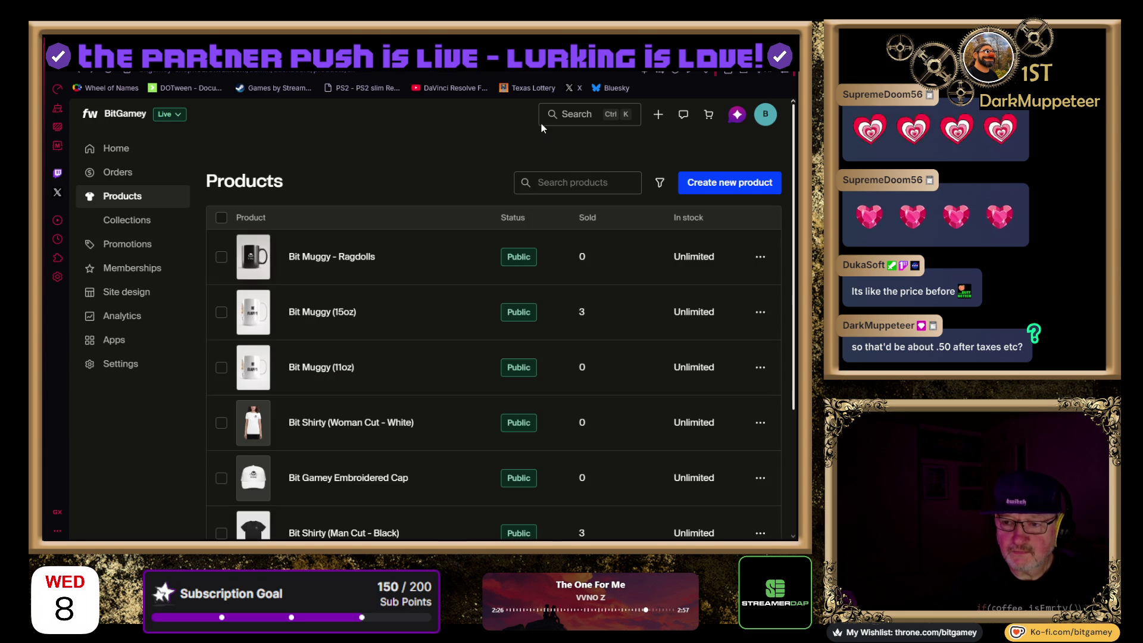
pyautogui.click(328, 260)
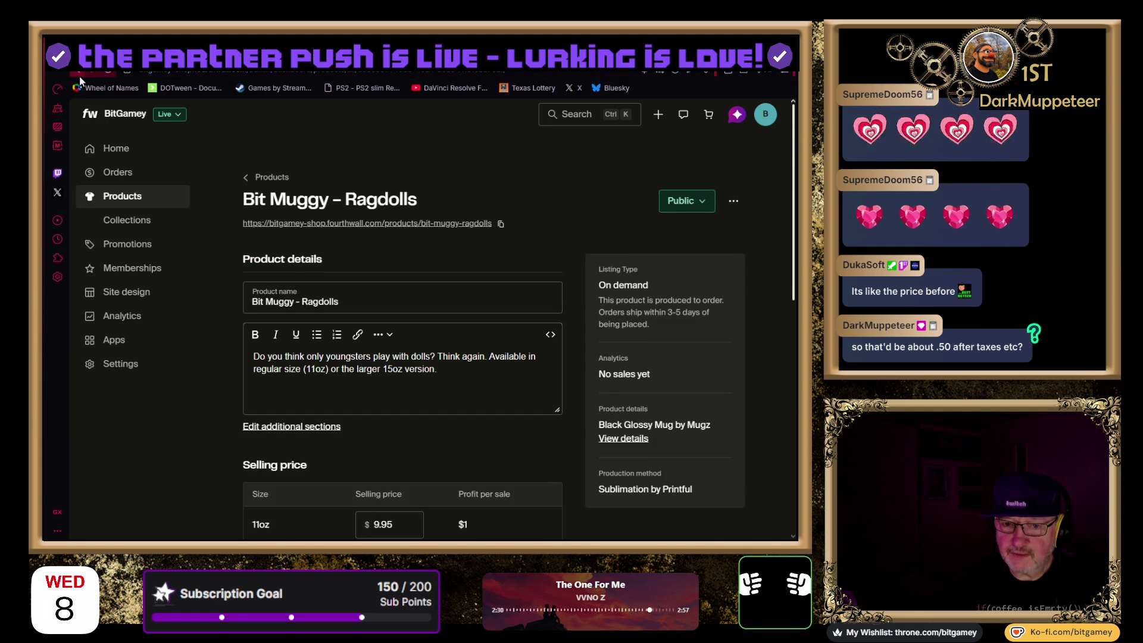
pyautogui.click(122, 196)
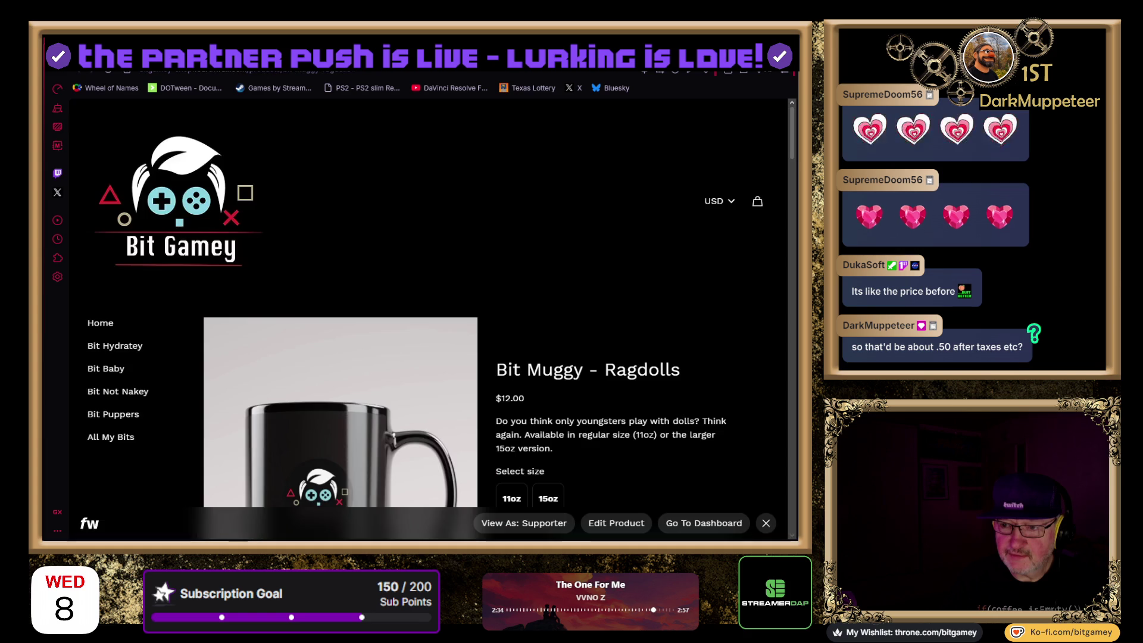
pyautogui.click(167, 215)
pyautogui.scroll(-4, 249, 274)
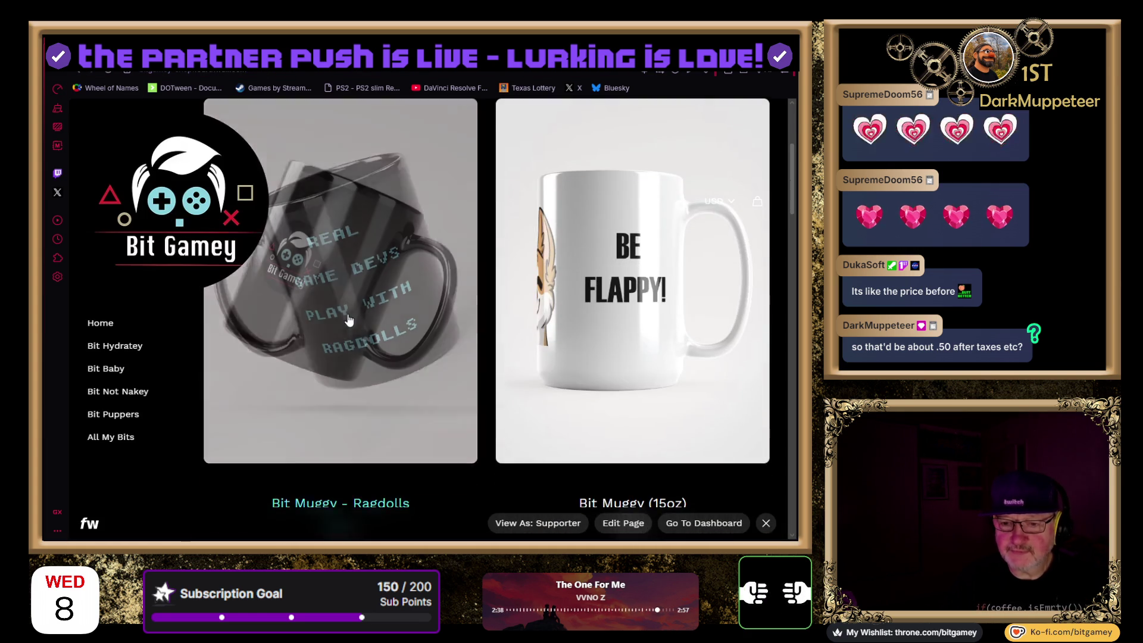
pyautogui.scroll(2, 249, 274)
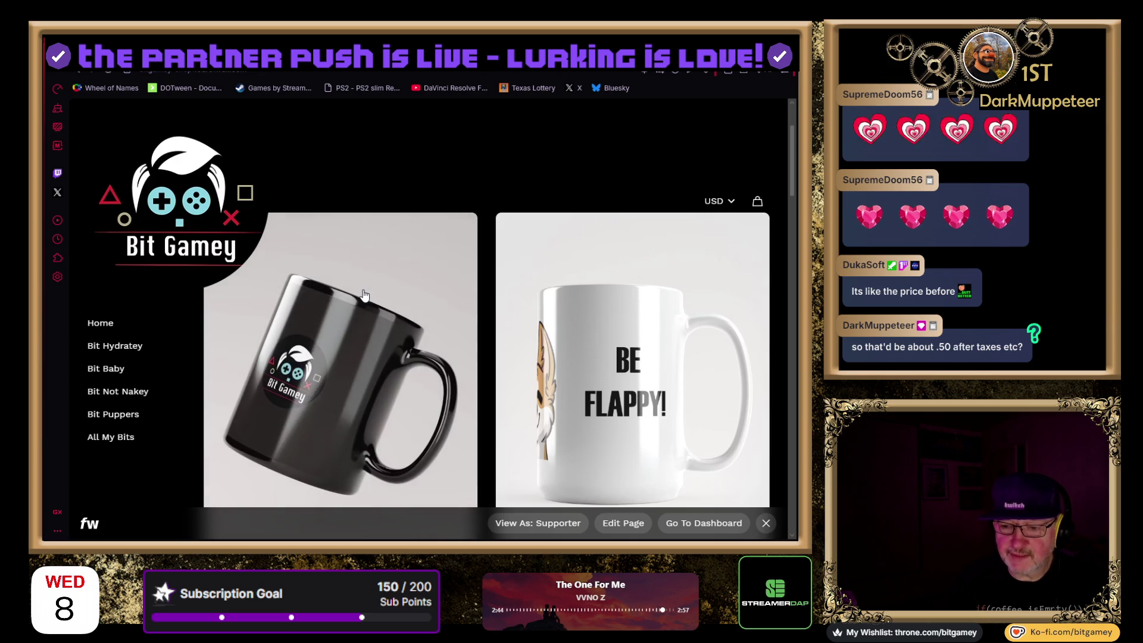
pyautogui.hotkey('alt', 'Left')
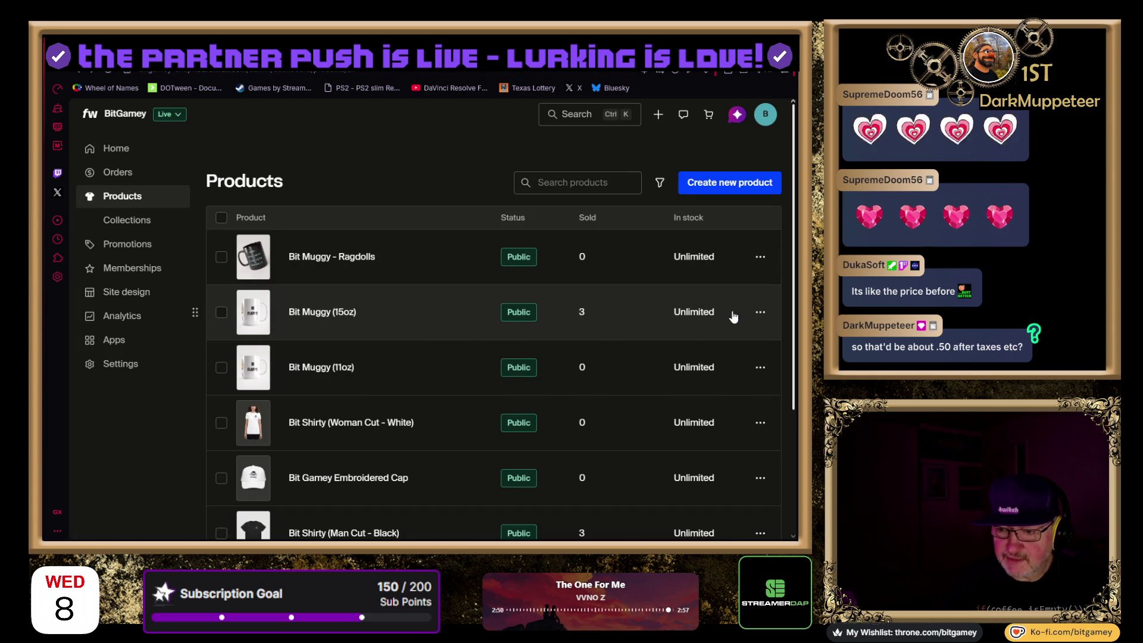
# Open the Bit Muggy (15oz) product for editing
pyautogui.click(759, 313)
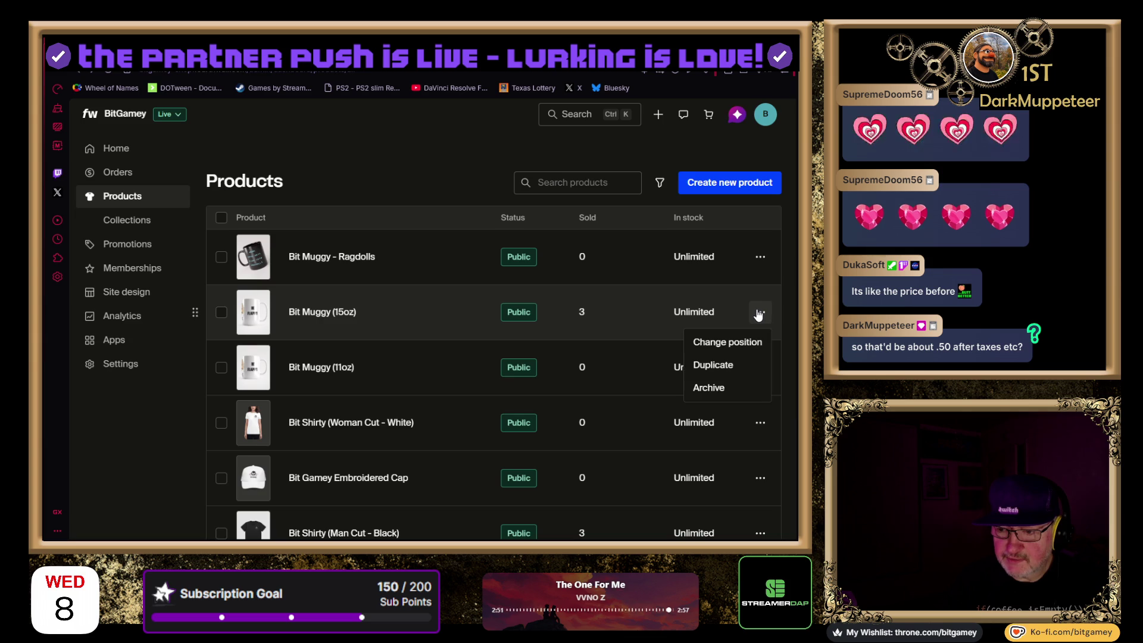
pyautogui.click(337, 316)
pyautogui.click(328, 313)
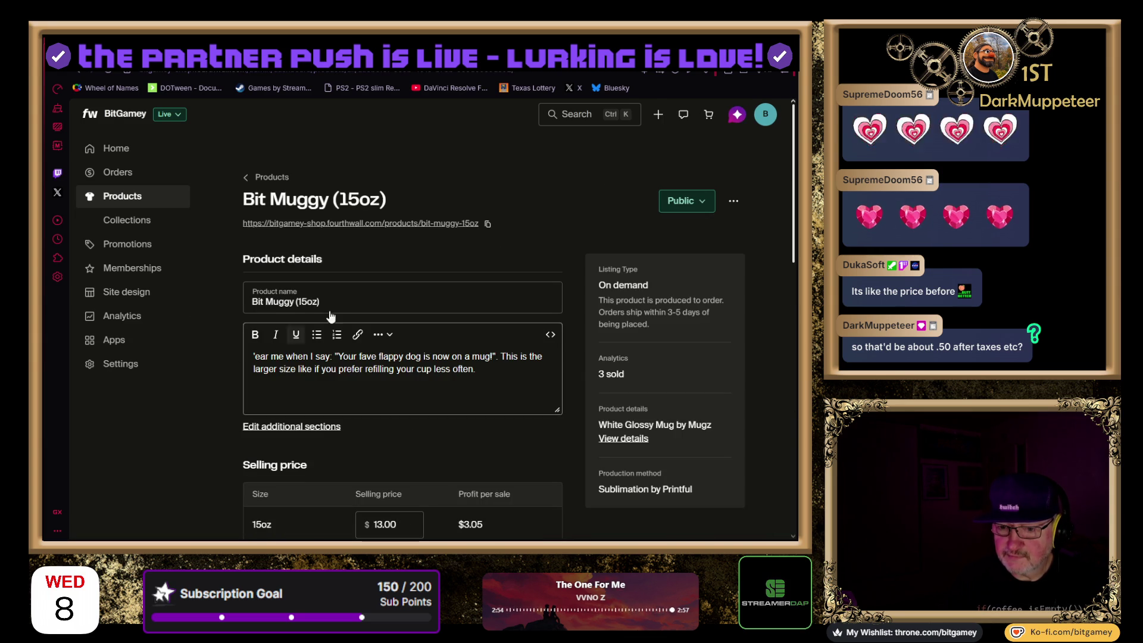
# Lower the selling price from 13.00 to 10.95
pyautogui.scroll(-1, 259, 340)
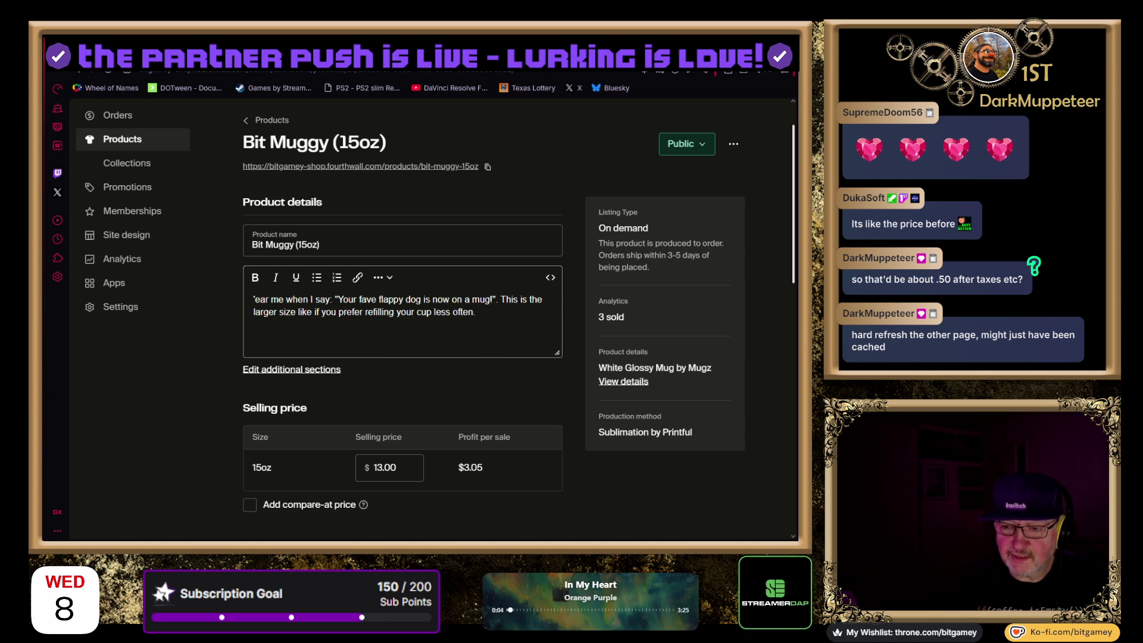
pyautogui.scroll(-1, 522, 333)
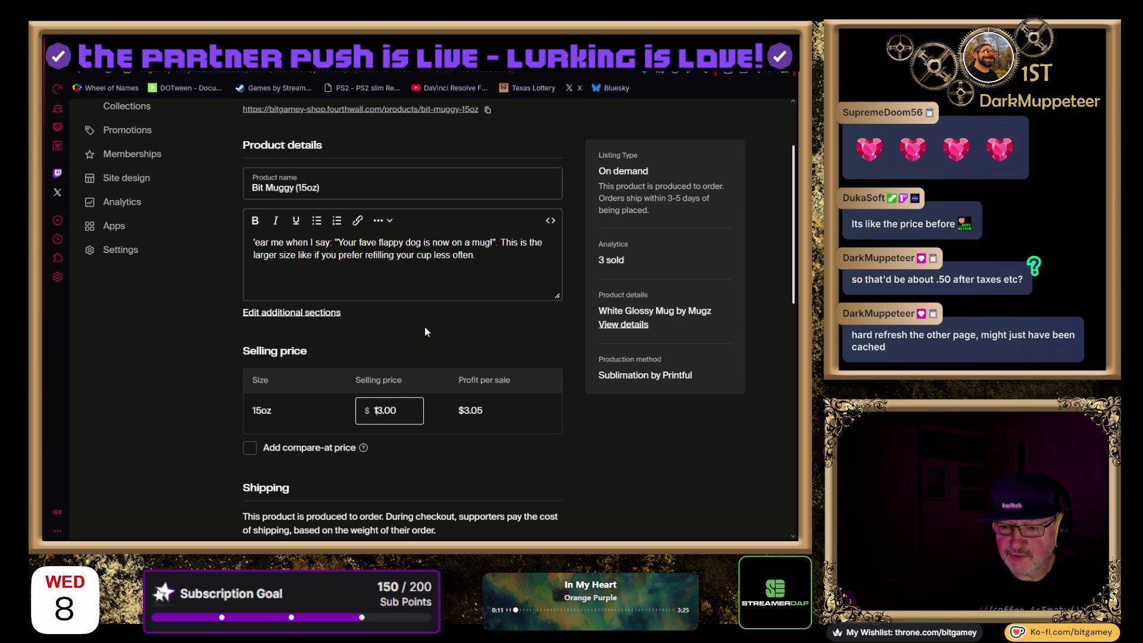
pyautogui.write('12')
pyautogui.press('Delete')
pyautogui.write('2.')
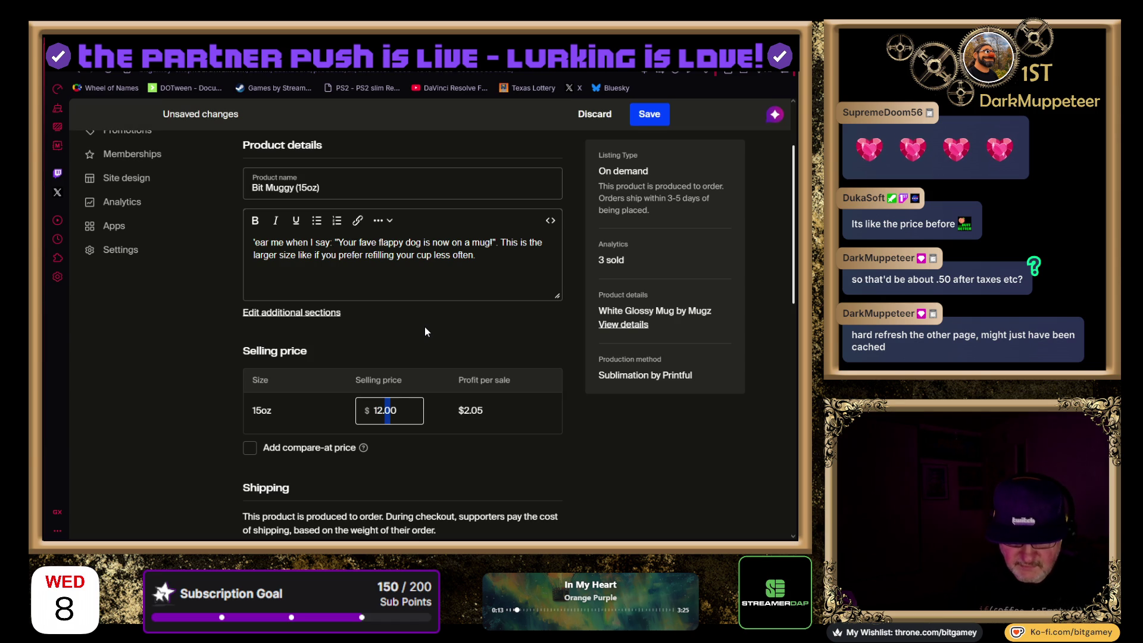
pyautogui.write('95')
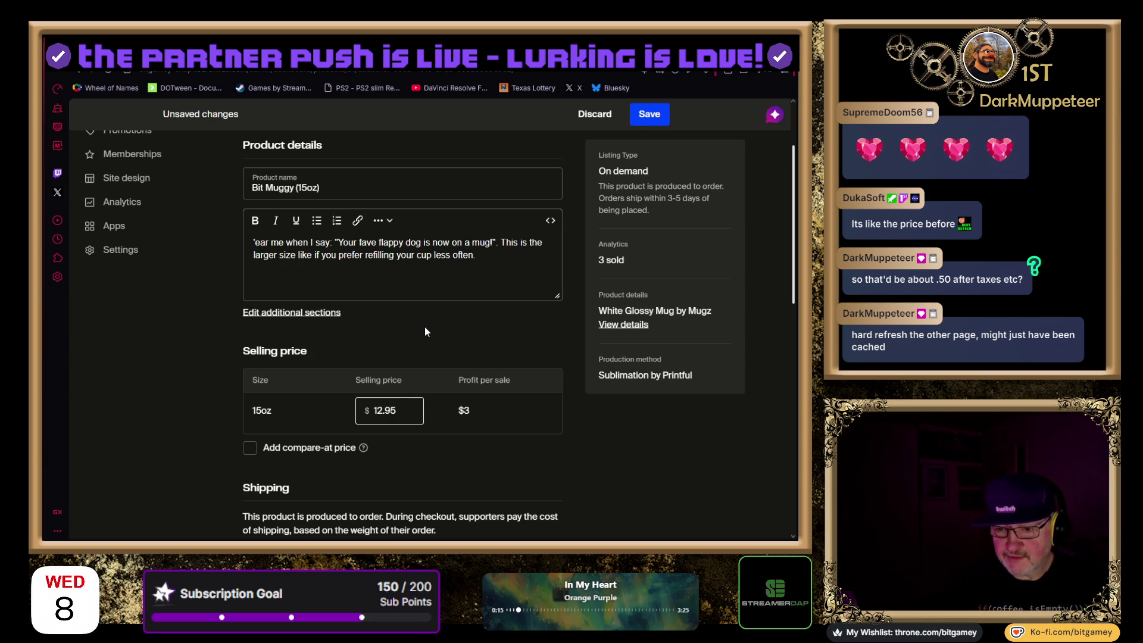
pyautogui.press('Home')
pyautogui.hotkey('shift', 'Right')
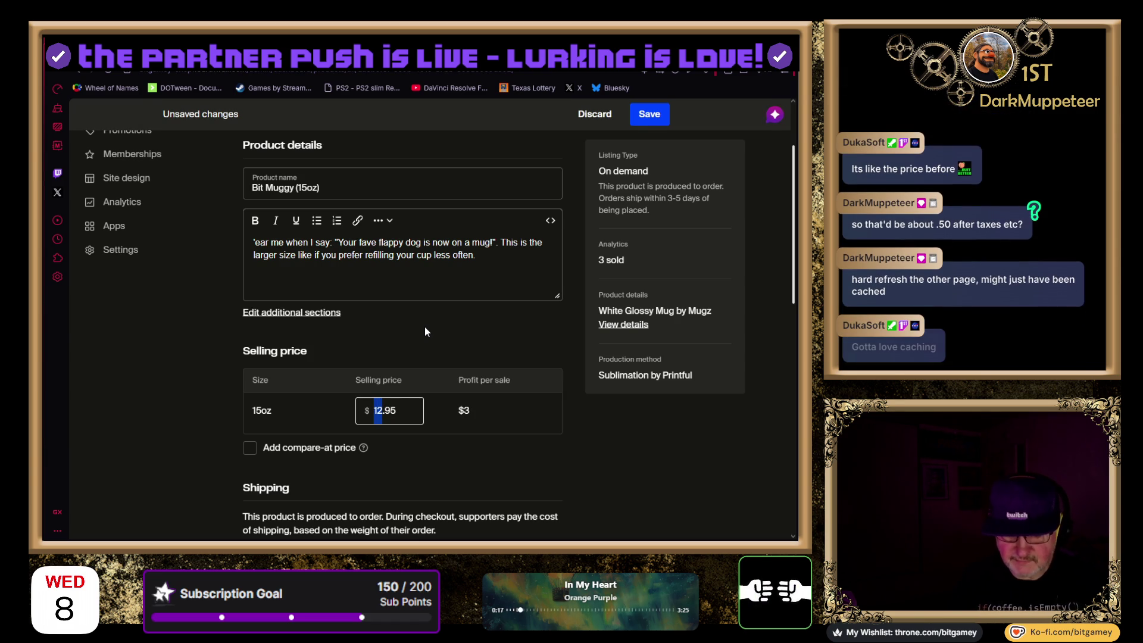
pyautogui.scroll(2, 426, 332)
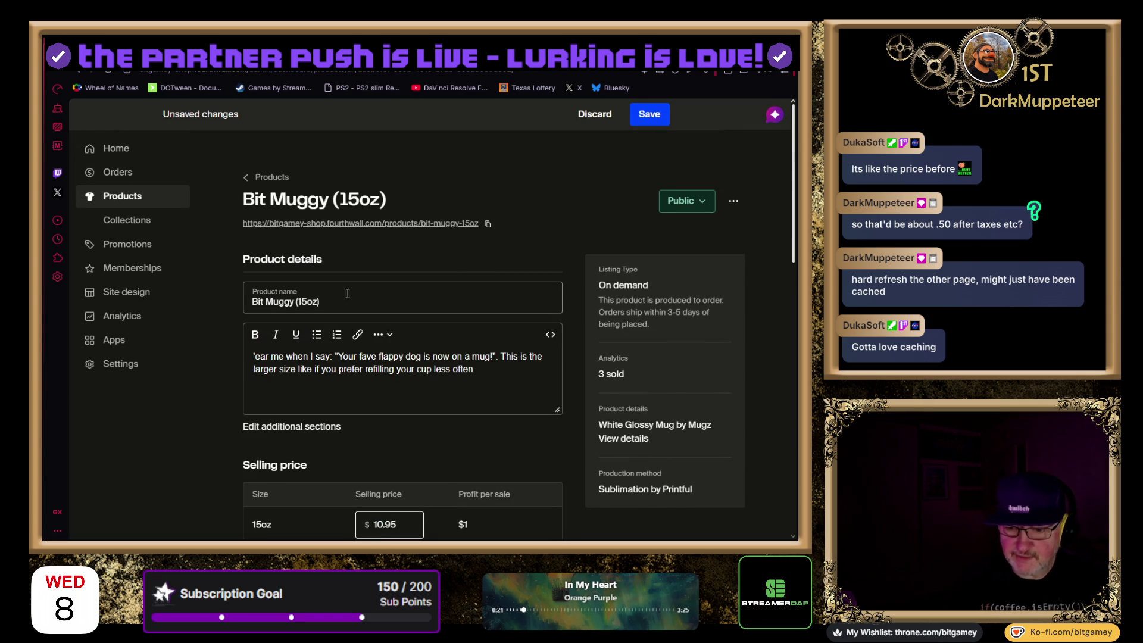
# Rearrange the Don't Worry and corgi mug photos and preview the BE FLAPPY! photo enlarged
pyautogui.scroll(-4, 333, 346)
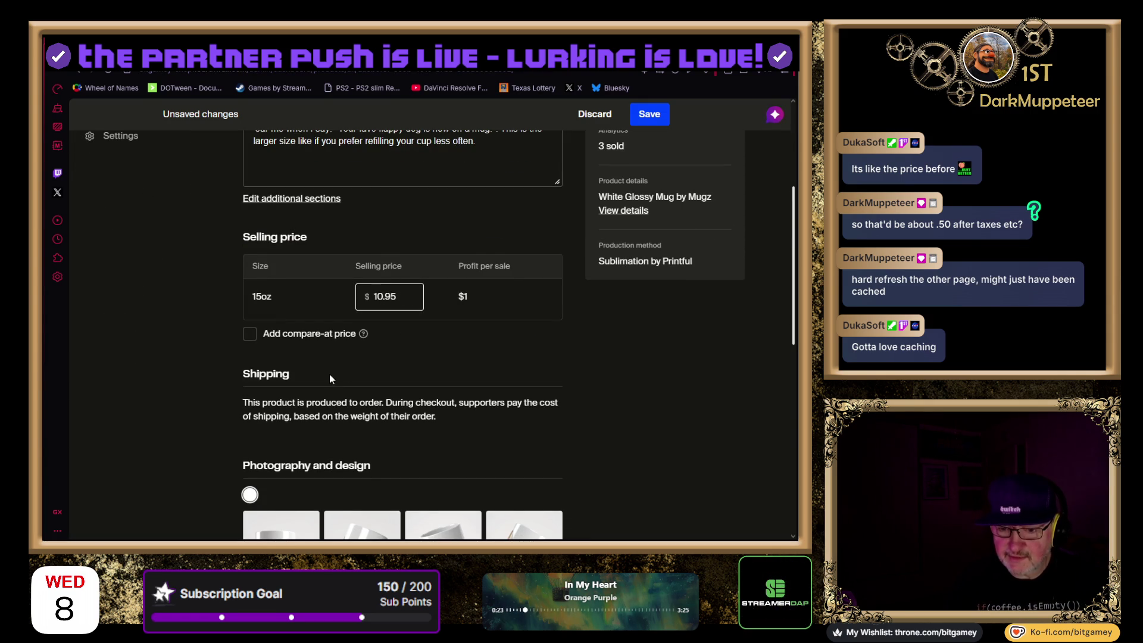
pyautogui.scroll(-4, 520, 352)
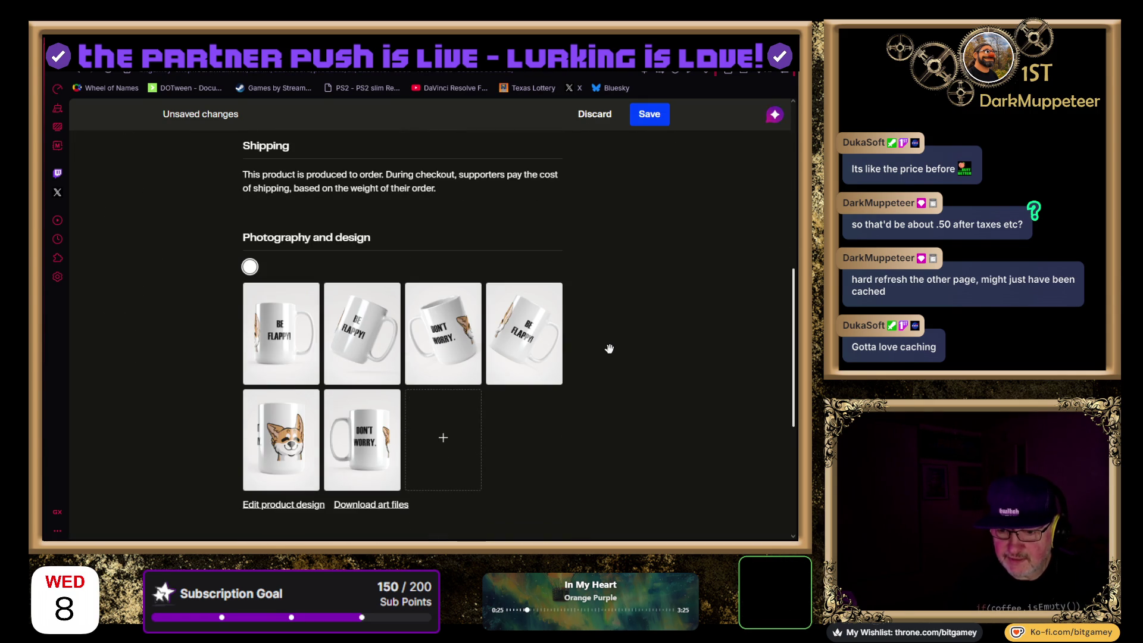
pyautogui.moveTo(393, 412)
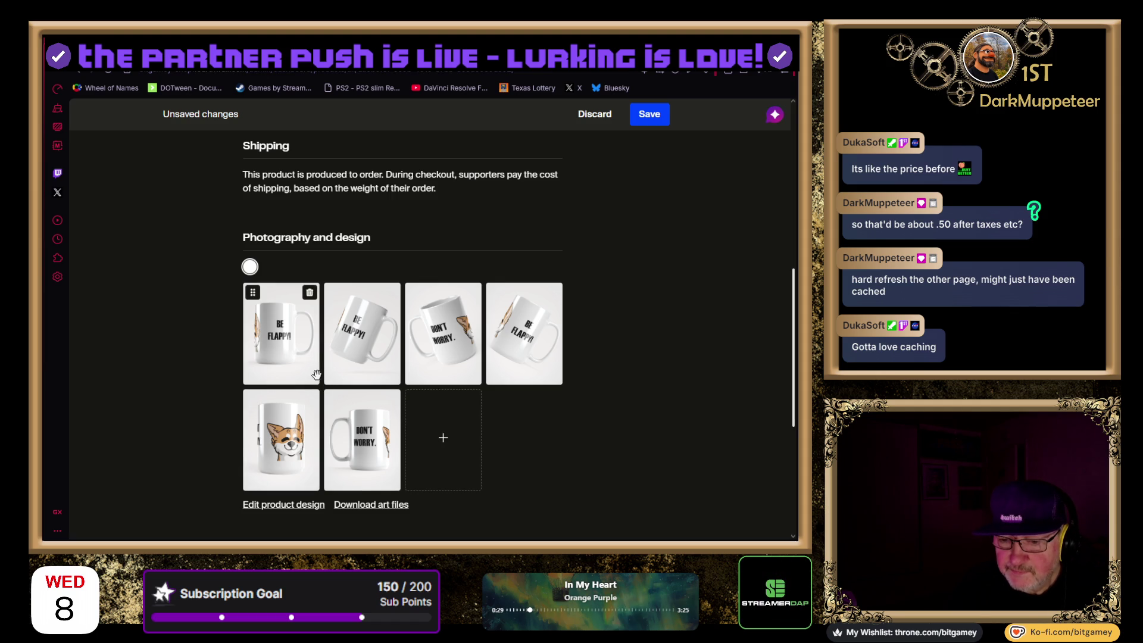
pyautogui.moveTo(369, 449); pyautogui.dragTo(284, 364)
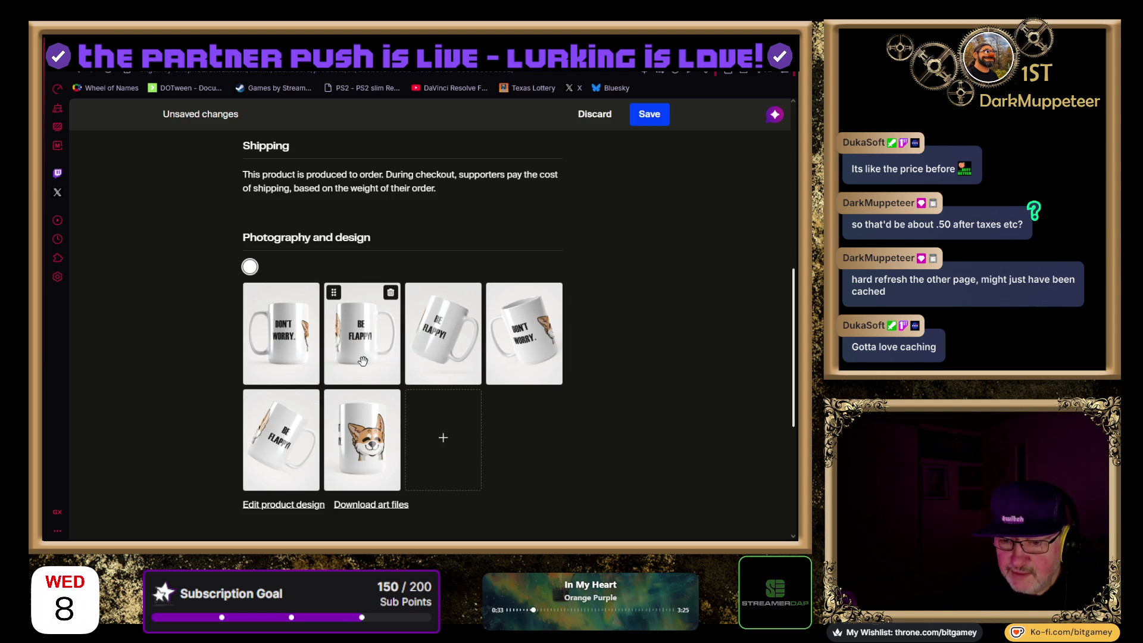
pyautogui.moveTo(381, 456)
pyautogui.mouseDown()
pyautogui.moveTo(438, 352)
pyautogui.moveTo(446, 359)
pyautogui.mouseUp()
pyautogui.click(560, 308)
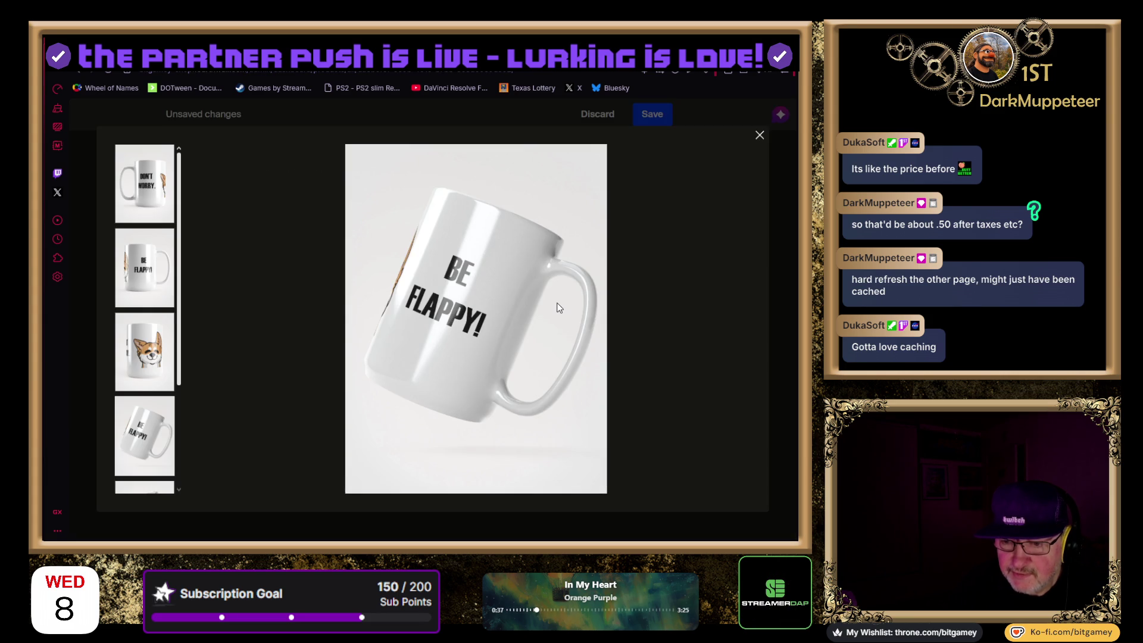
pyautogui.click(76, 72)
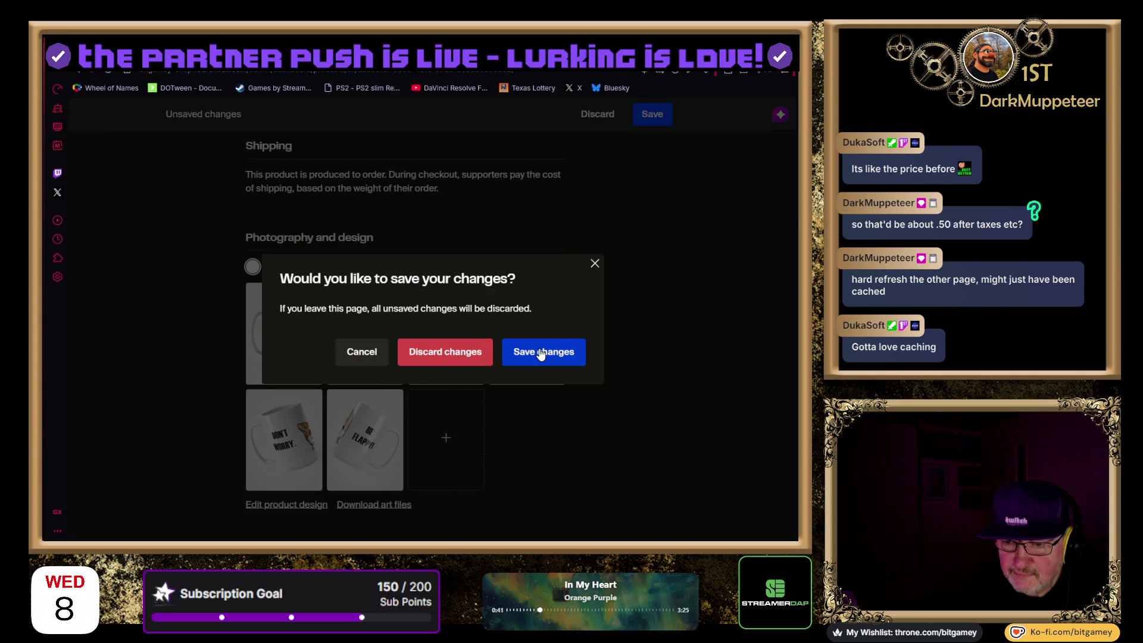
pyautogui.click(361, 351)
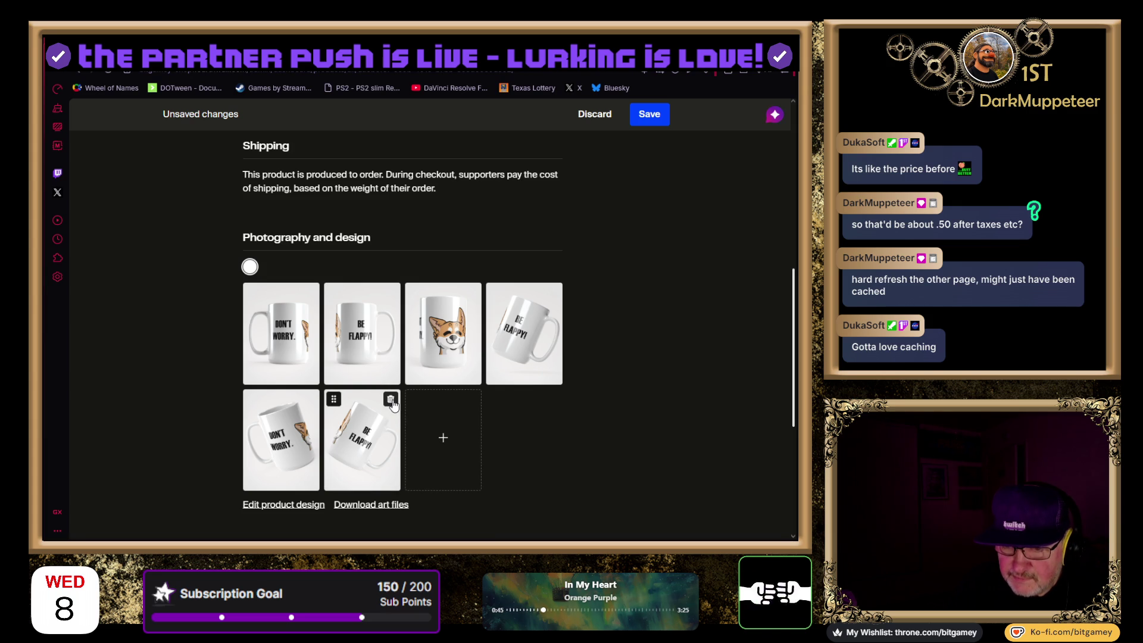
# Delete the sixth, fifth and fourth mug photos and move the corgi photo first
pyautogui.click(391, 404)
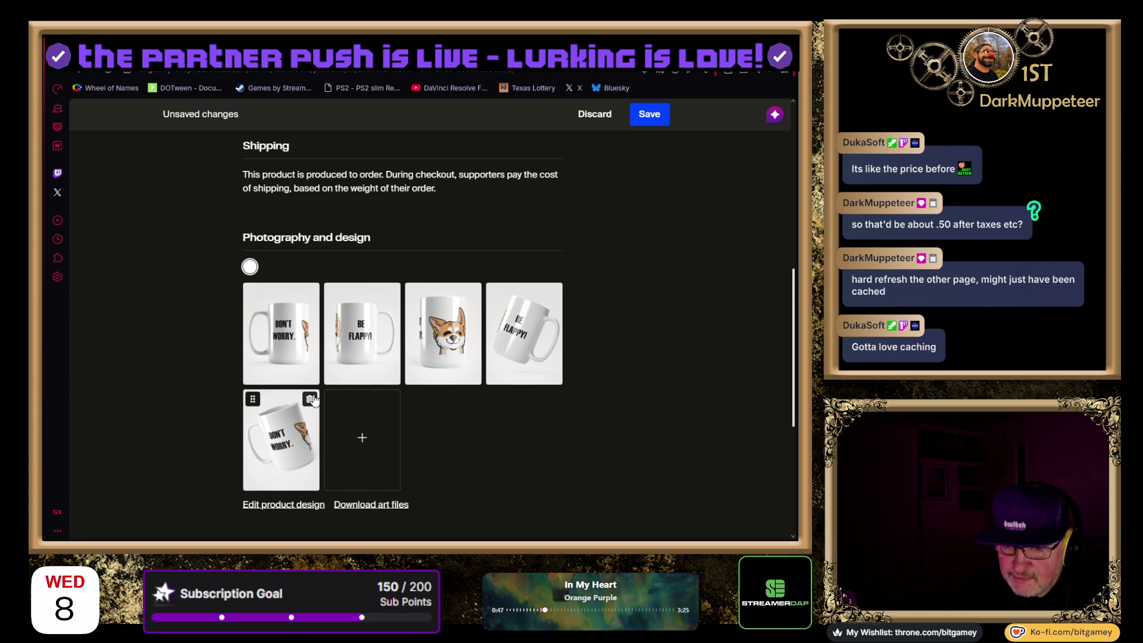
pyautogui.click(313, 401)
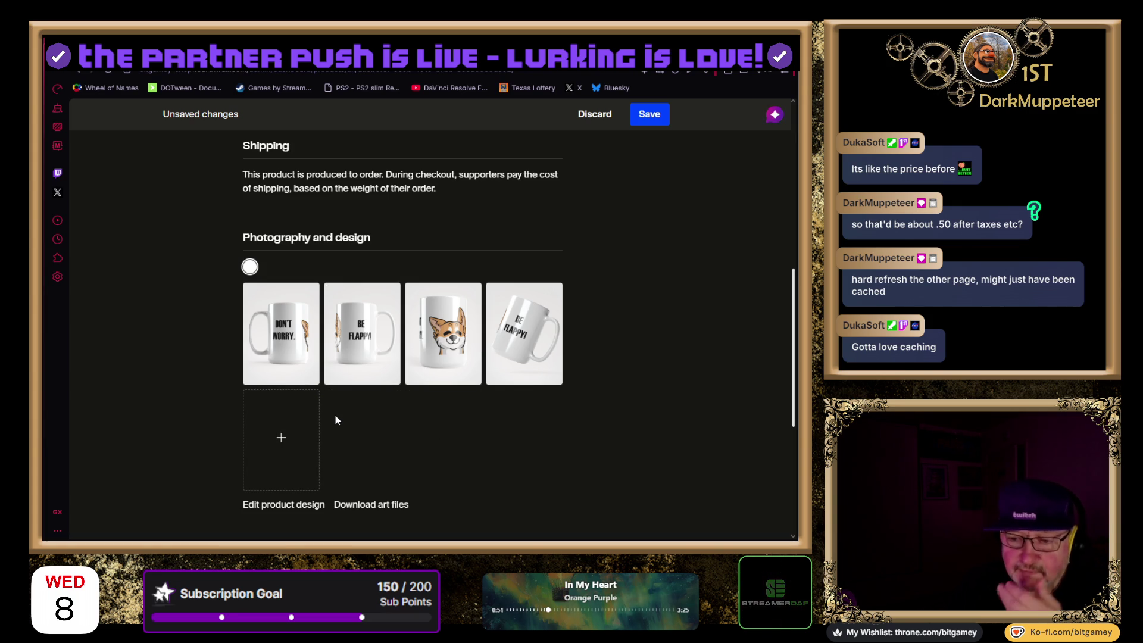
pyautogui.moveTo(448, 338)
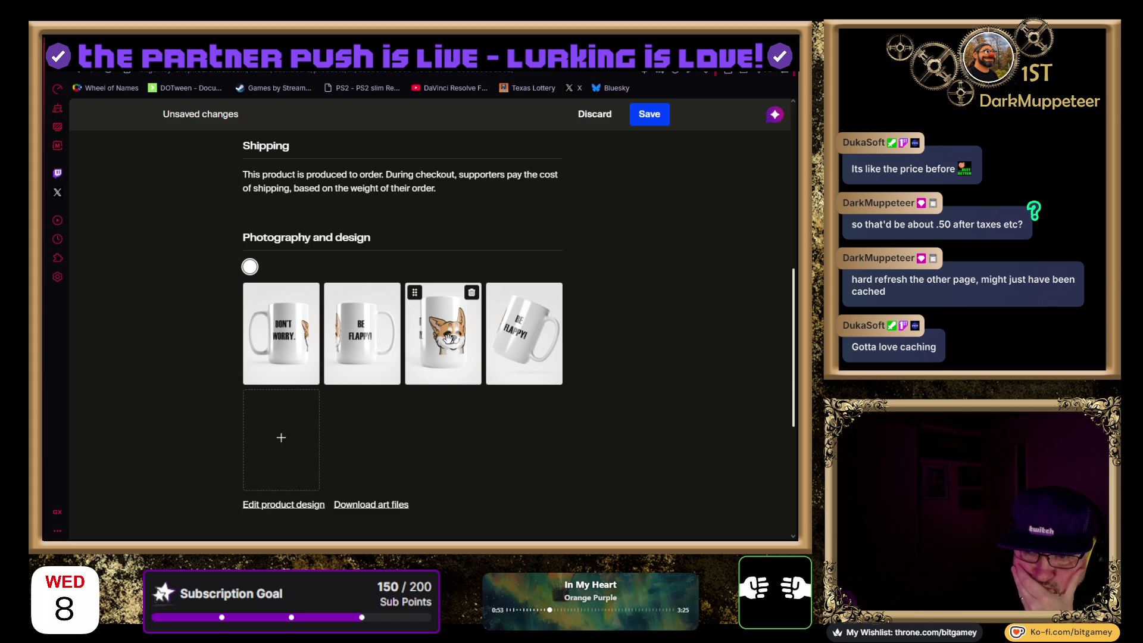
pyautogui.moveTo(449, 339); pyautogui.dragTo(321, 339)
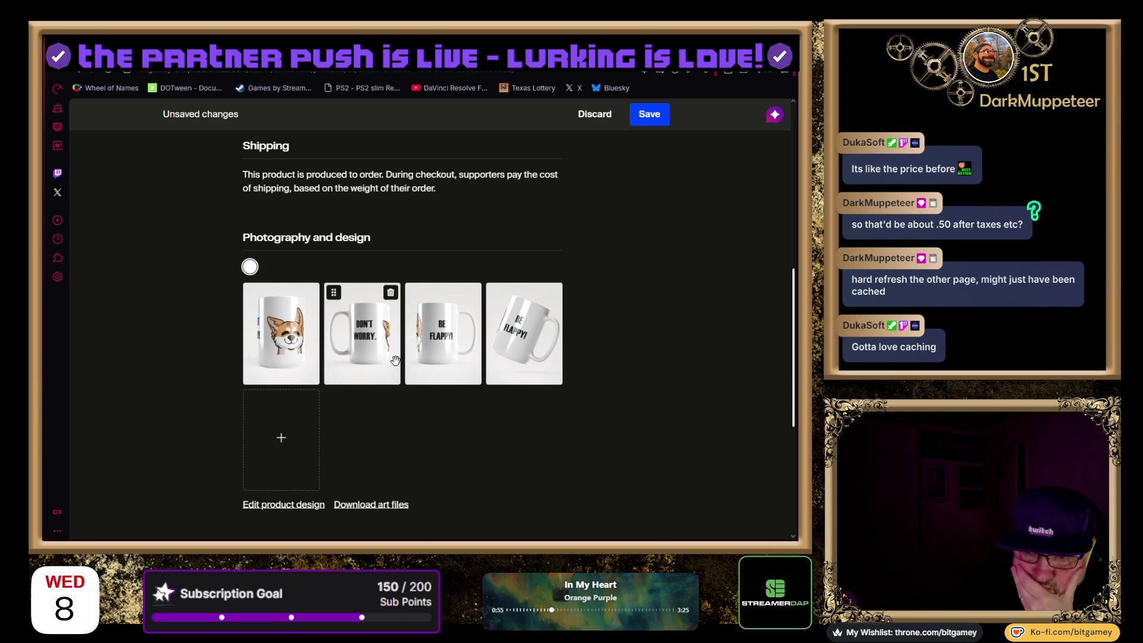
pyautogui.click(553, 294)
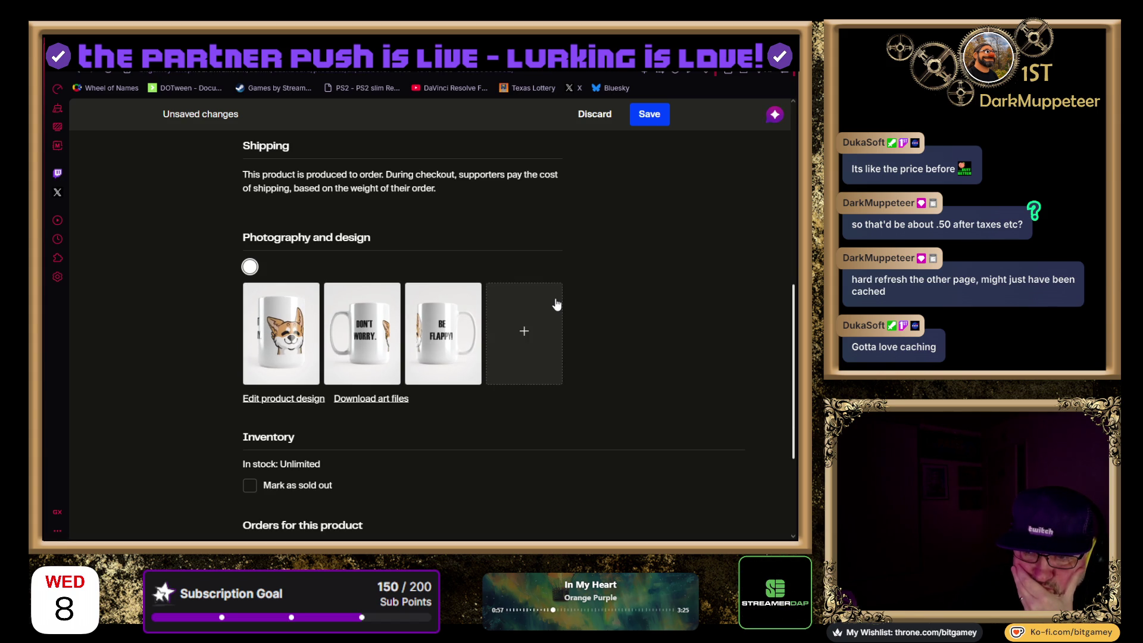
# Save the product with its $10.95 price and return to the Products list
pyautogui.scroll(-3, 539, 386)
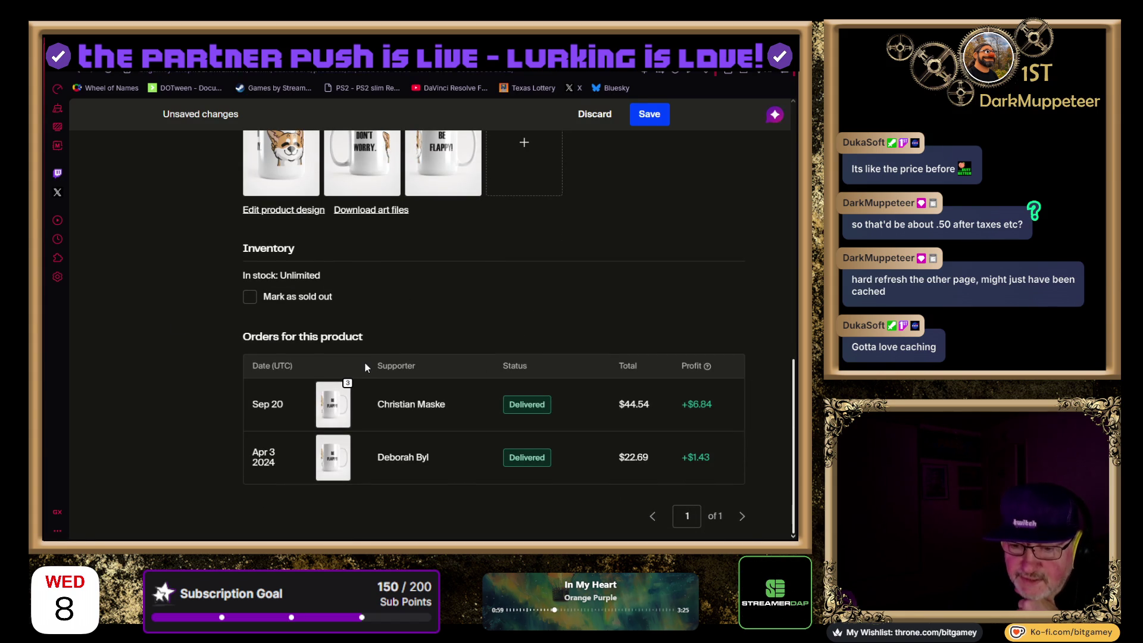
pyautogui.scroll(5, 181, 296)
pyautogui.scroll(5, 181, 296)
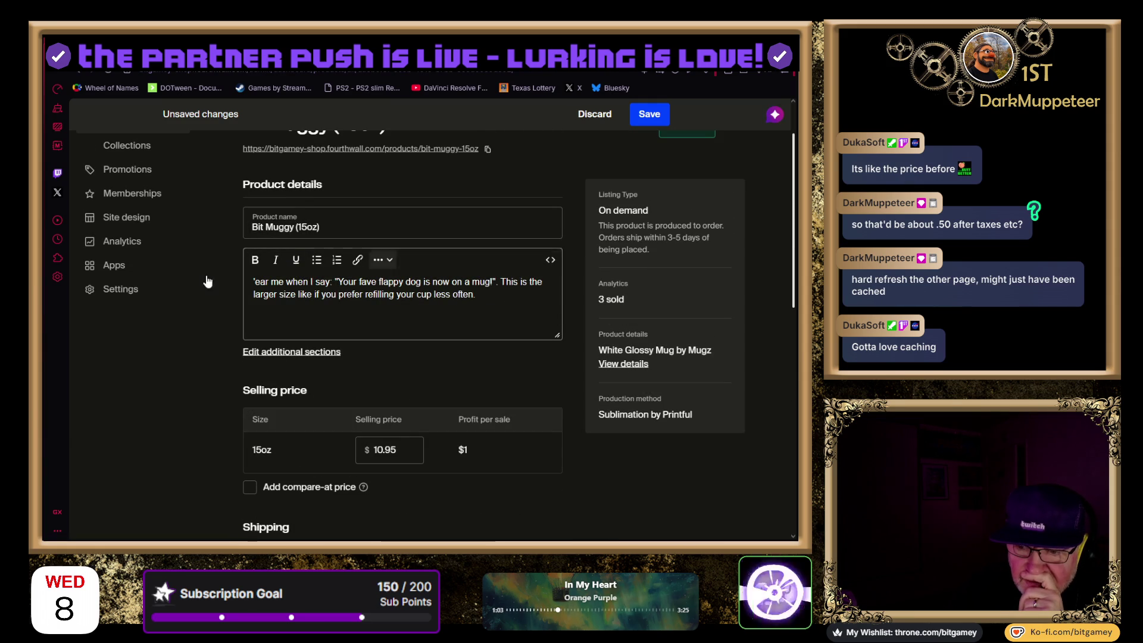
pyautogui.click(651, 117)
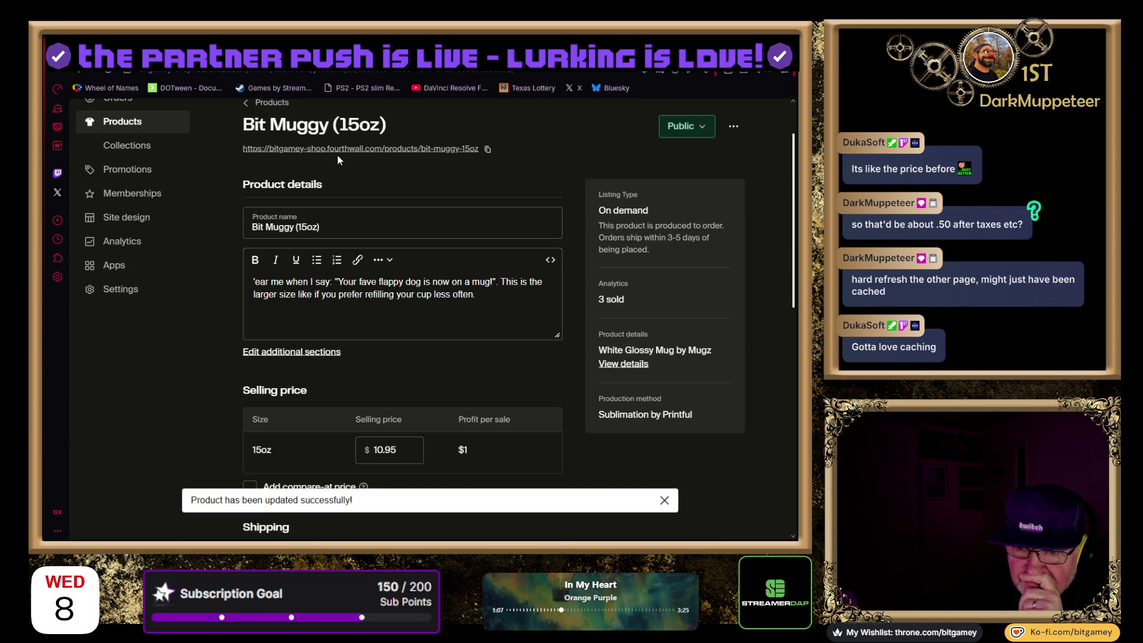
pyautogui.scroll(2, 273, 203)
pyautogui.click(281, 181)
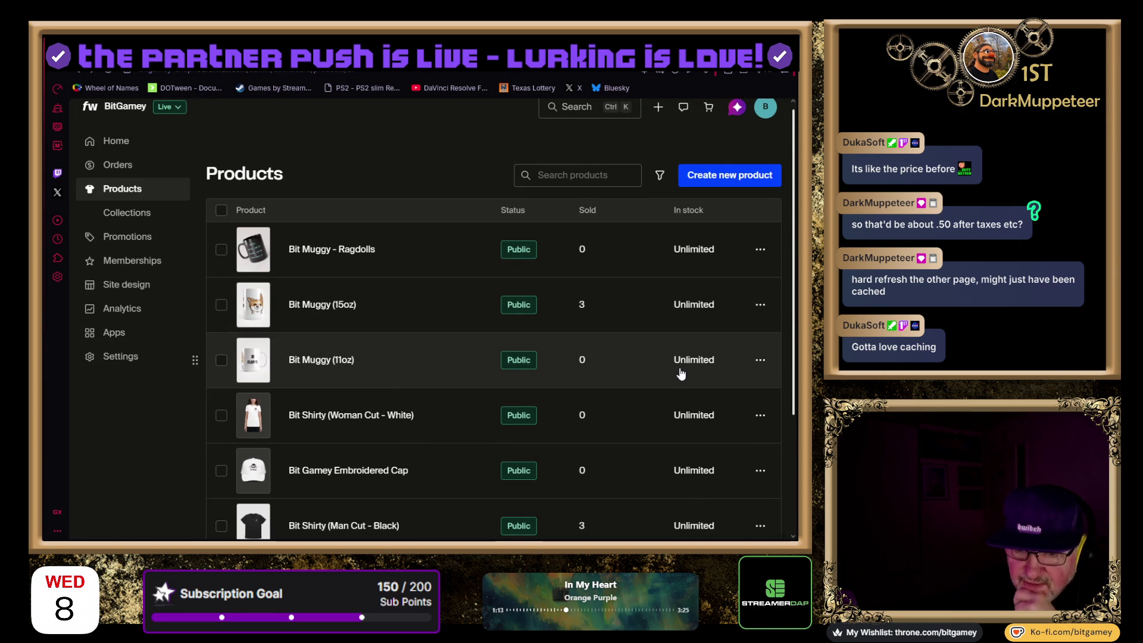
# Open the Bit Muggy (11oz) product page
pyautogui.click(755, 368)
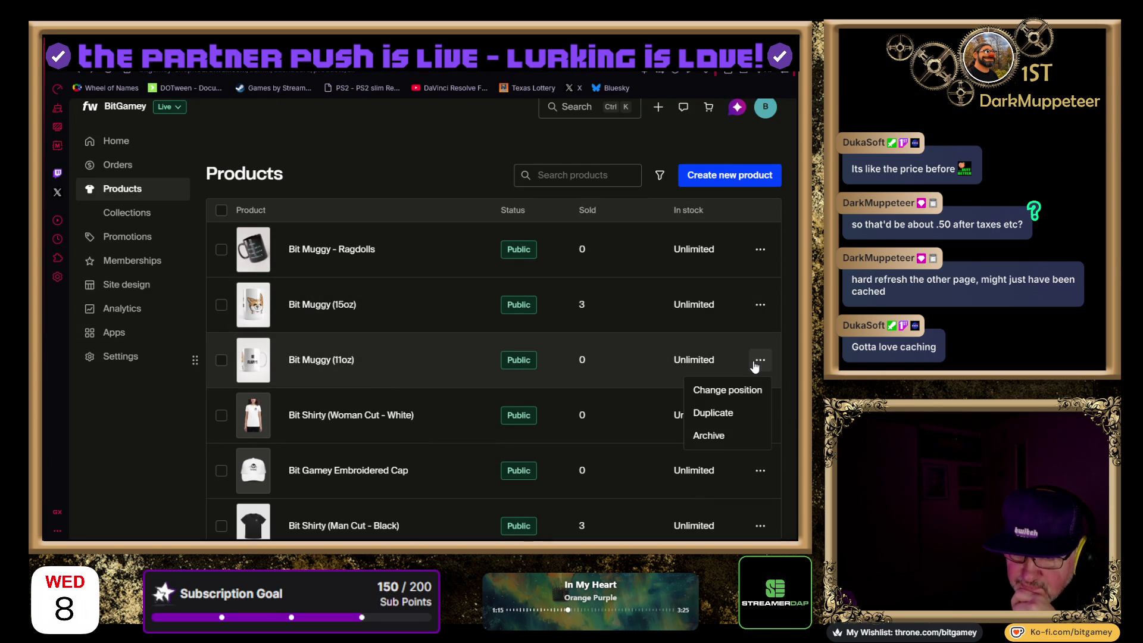
pyautogui.click(320, 367)
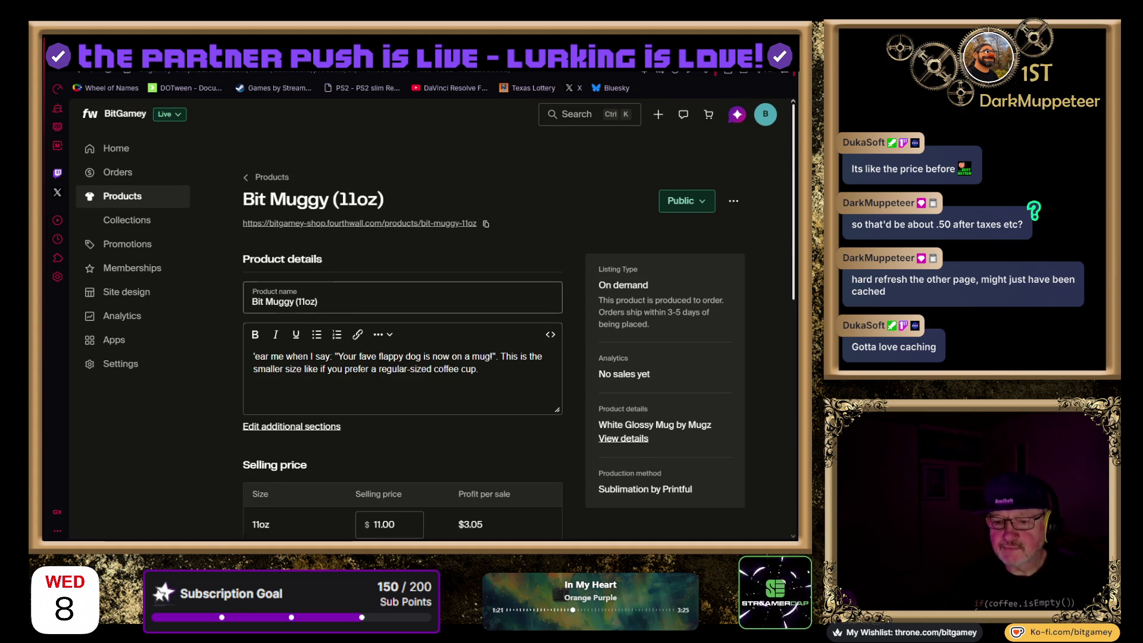
pyautogui.scroll(-2, 313, 317)
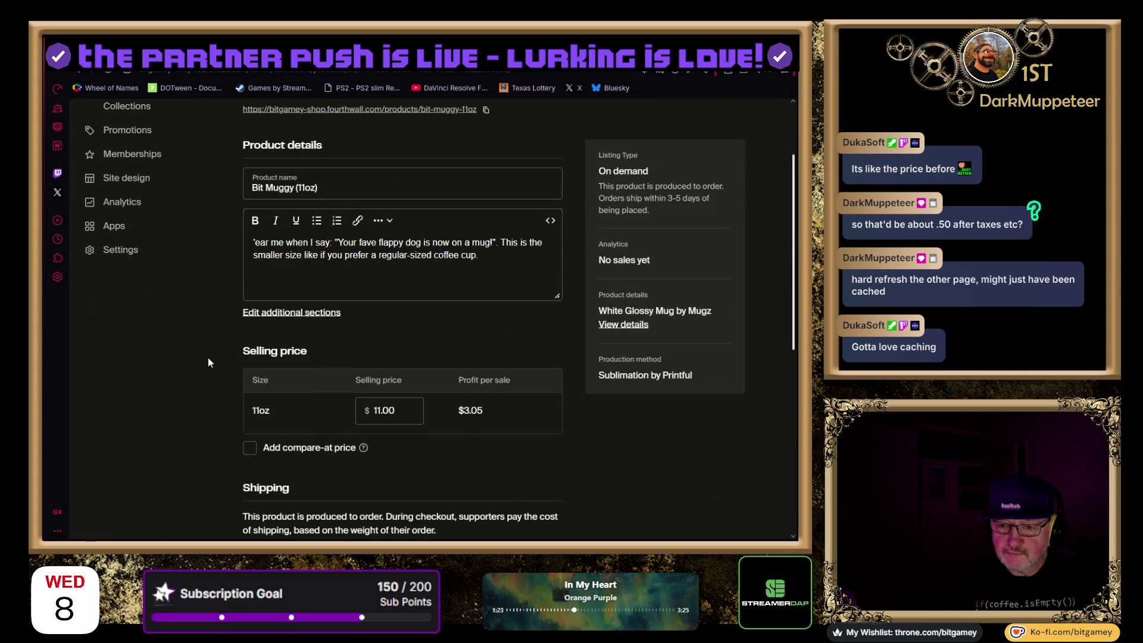
pyautogui.scroll(-1, 208, 360)
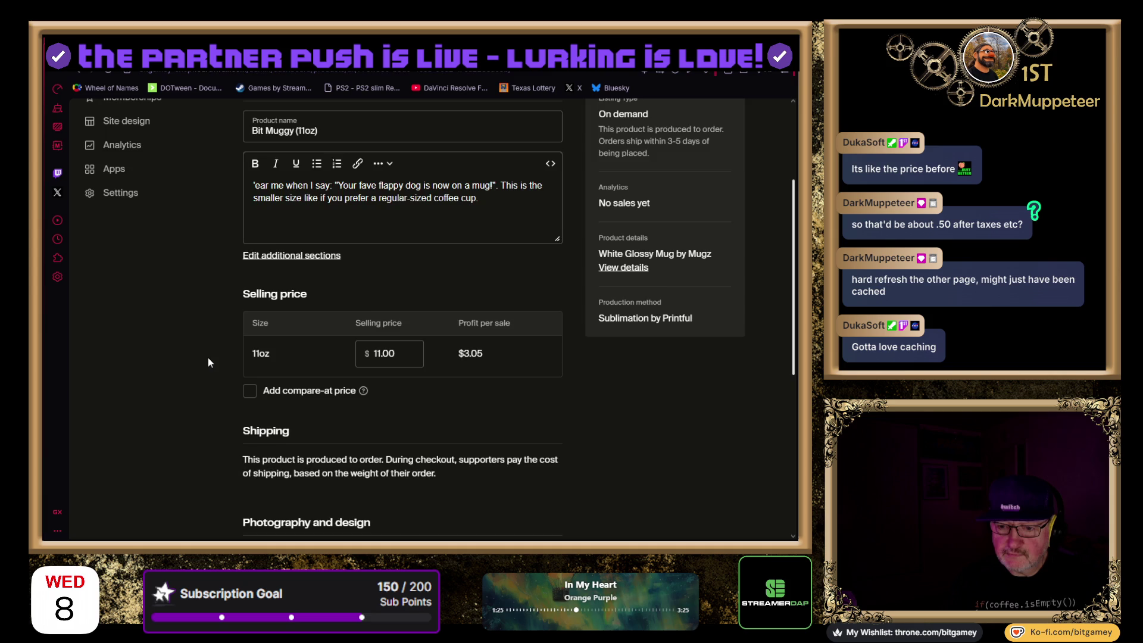
pyautogui.scroll(2, 209, 360)
# Change the selling price from 11.00 to 9.95
pyautogui.doubleClick(384, 467)
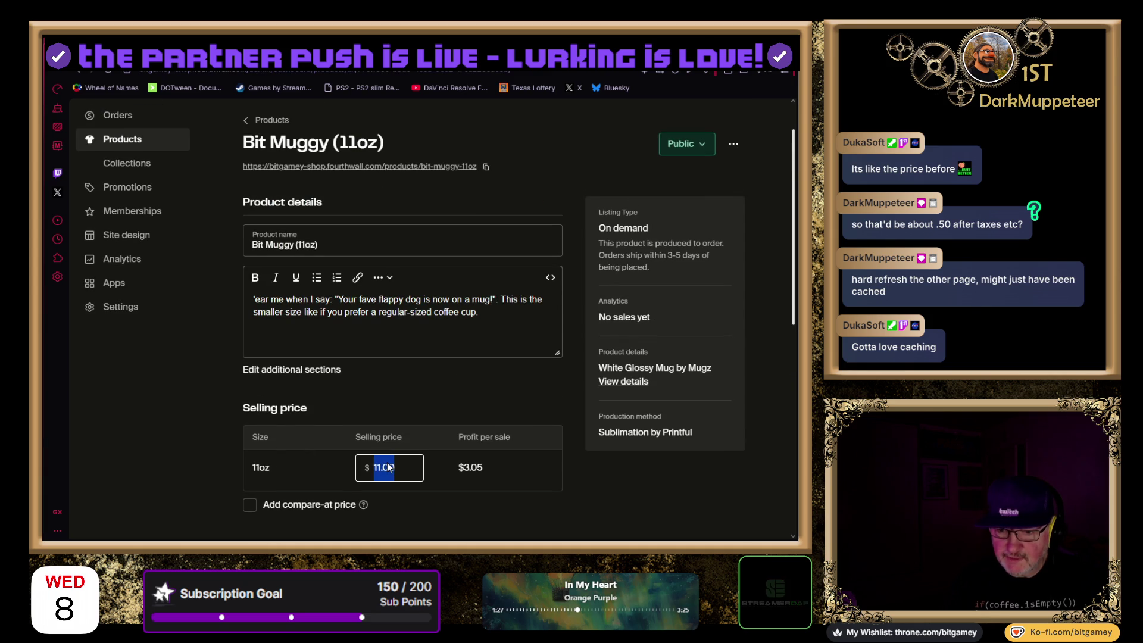
pyautogui.write('9.9')
pyautogui.write('5')
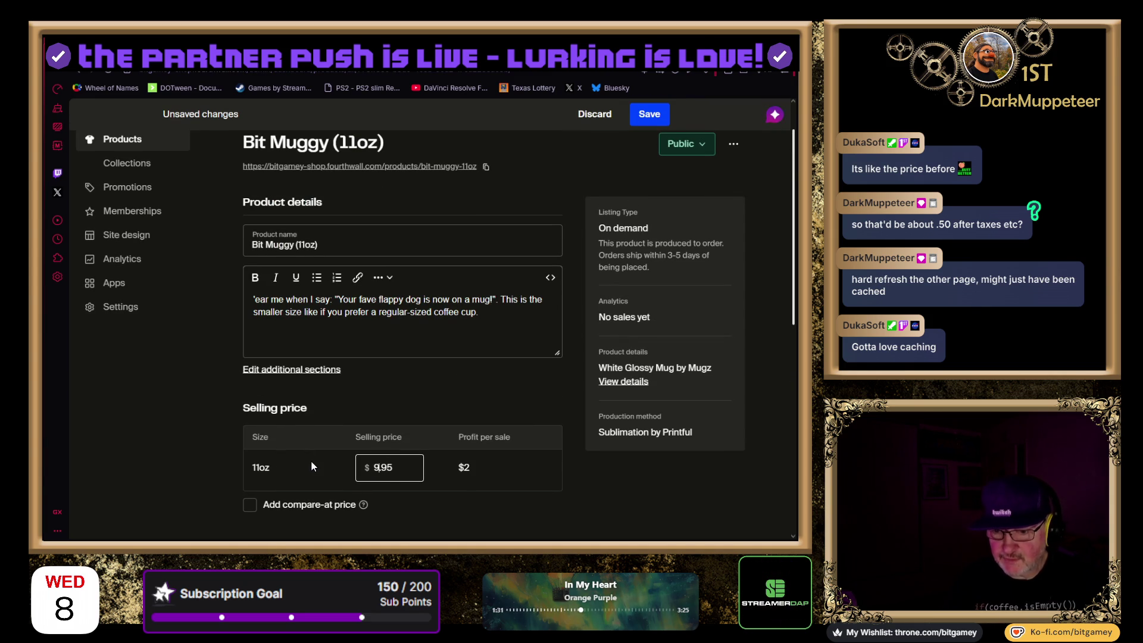
pyautogui.press('Home')
pyautogui.press('Delete')
pyautogui.write('8')
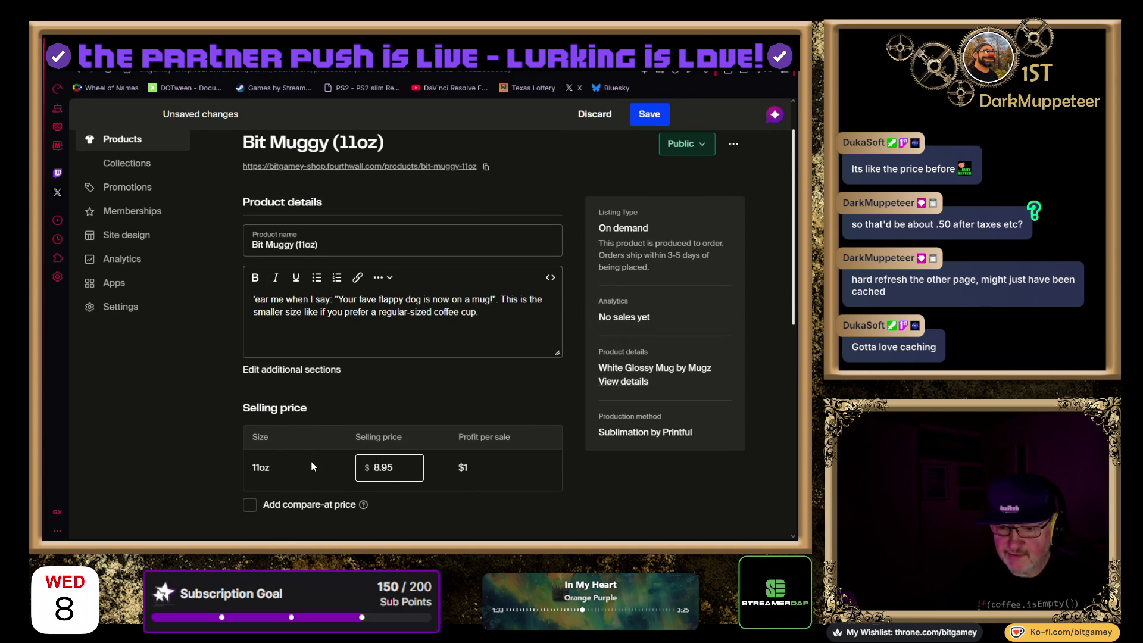
pyautogui.scroll(-1, 190, 391)
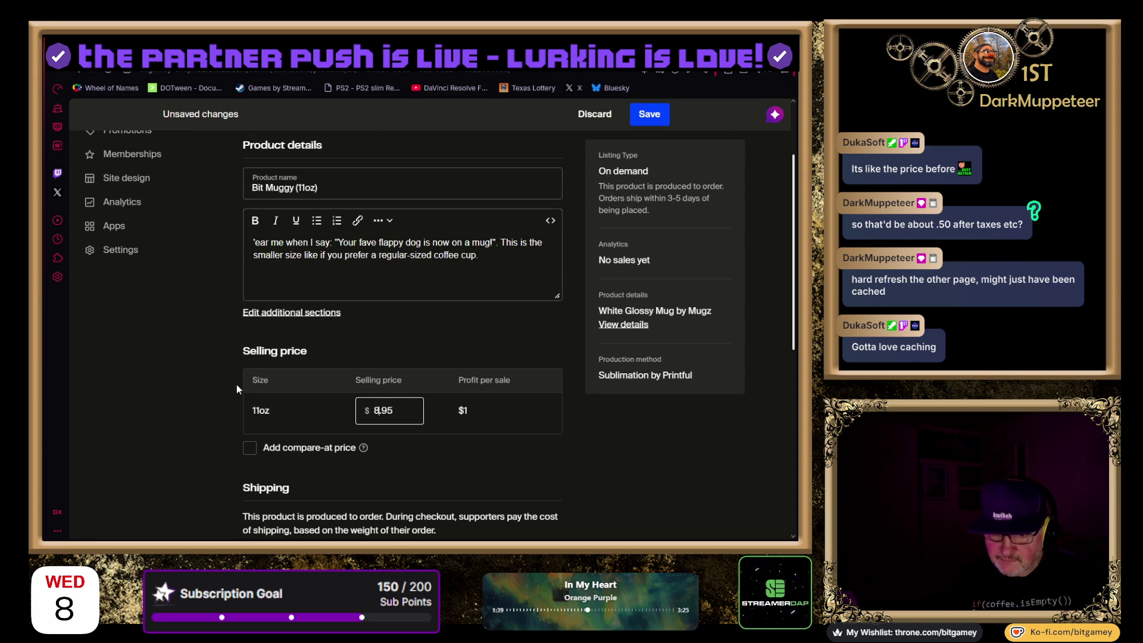
pyautogui.press('BackSpace')
pyautogui.write('9')
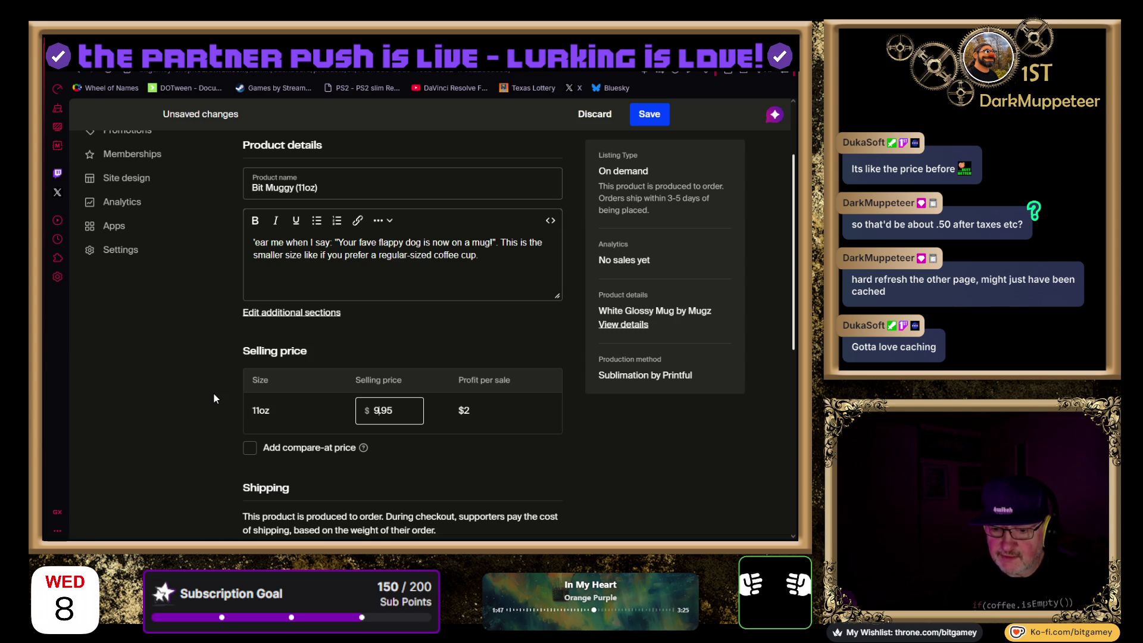
pyautogui.scroll(-1, 213, 399)
pyautogui.scroll(3, 199, 395)
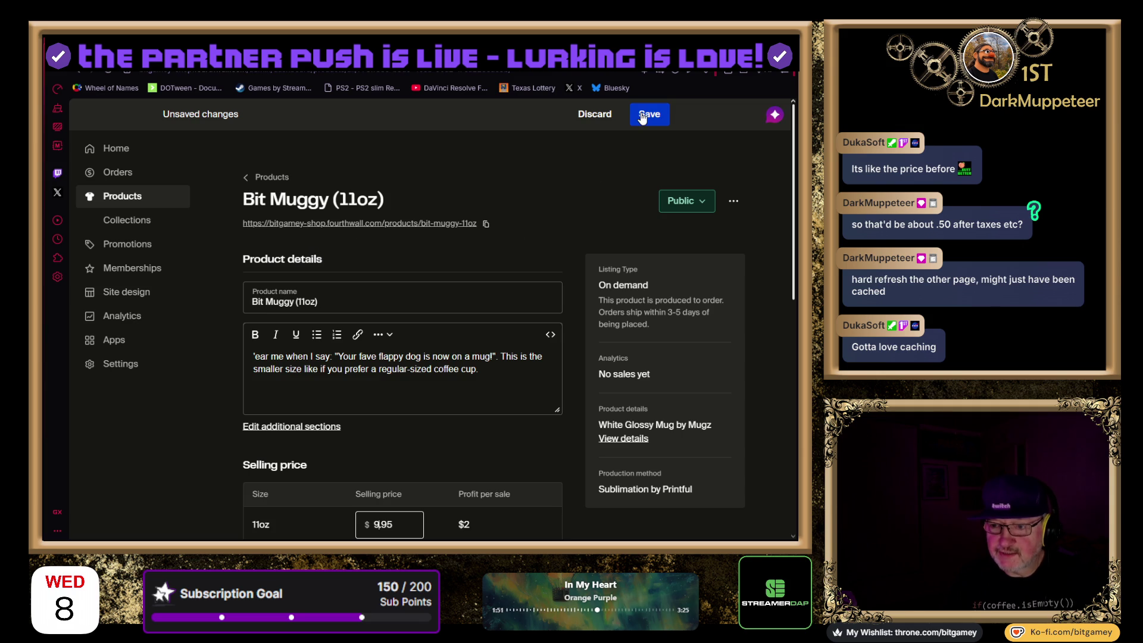
pyautogui.scroll(-6, 520, 292)
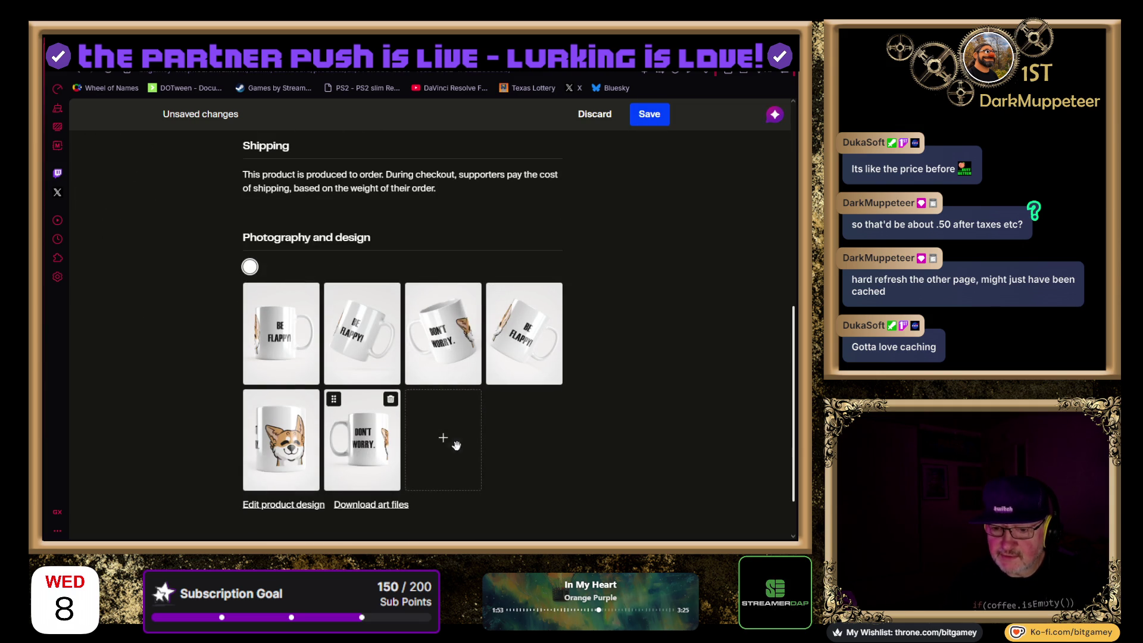
# Put the corgi photo first and DON'T WORRY second, delete three extra photos, and save
pyautogui.moveTo(281, 440); pyautogui.dragTo(291, 344)
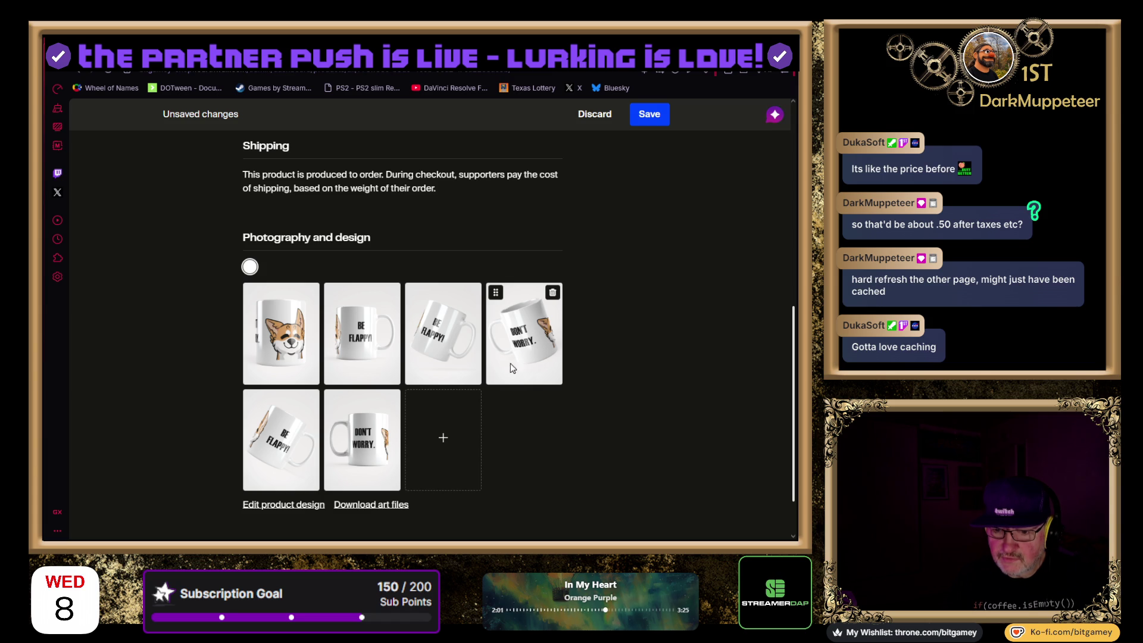
pyautogui.moveTo(365, 446); pyautogui.dragTo(366, 349)
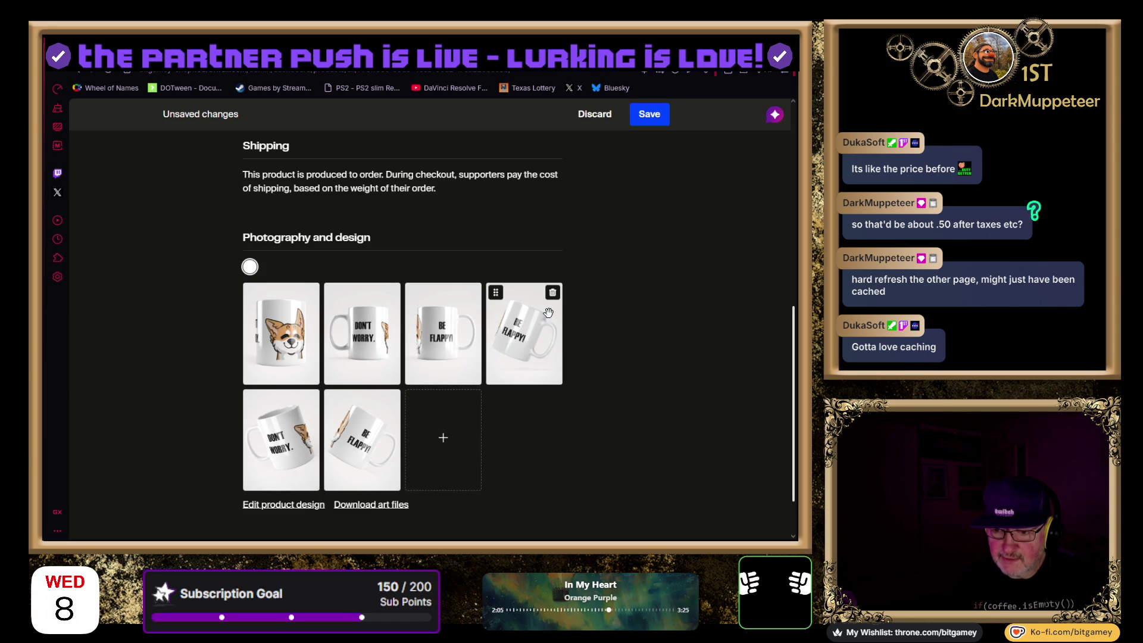
pyautogui.click(552, 293)
pyautogui.click(553, 292)
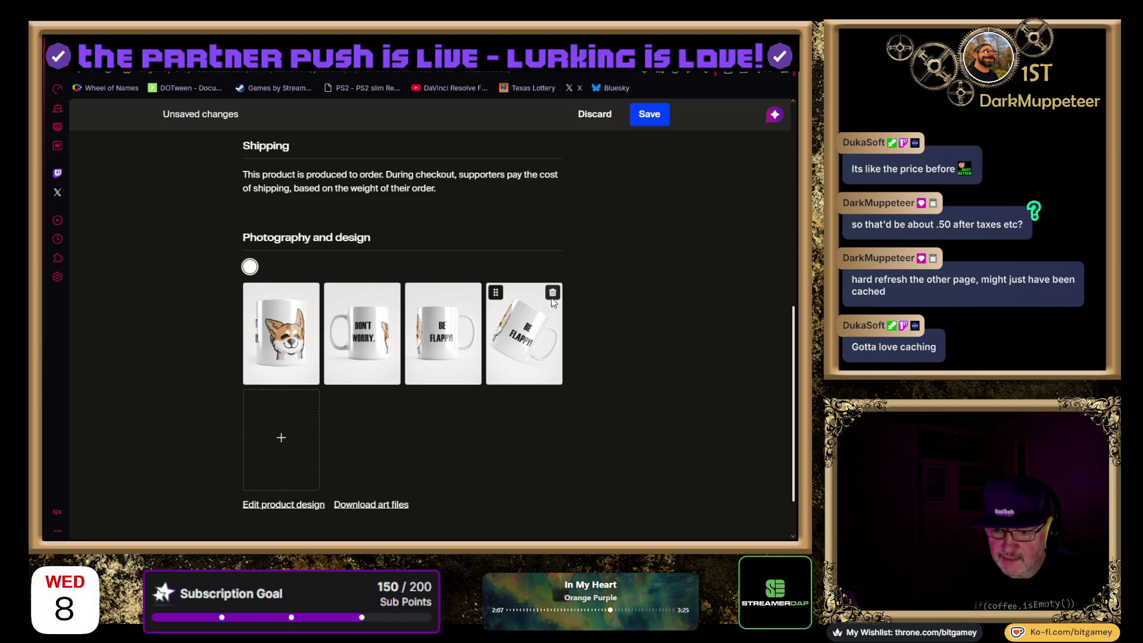
pyautogui.click(553, 296)
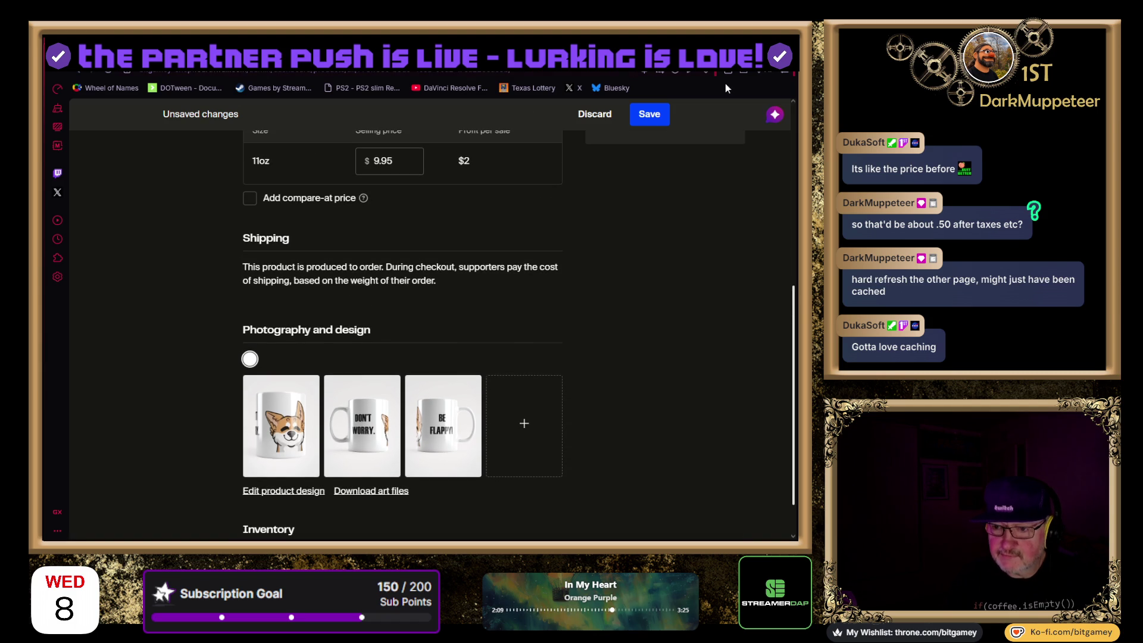
pyautogui.click(650, 114)
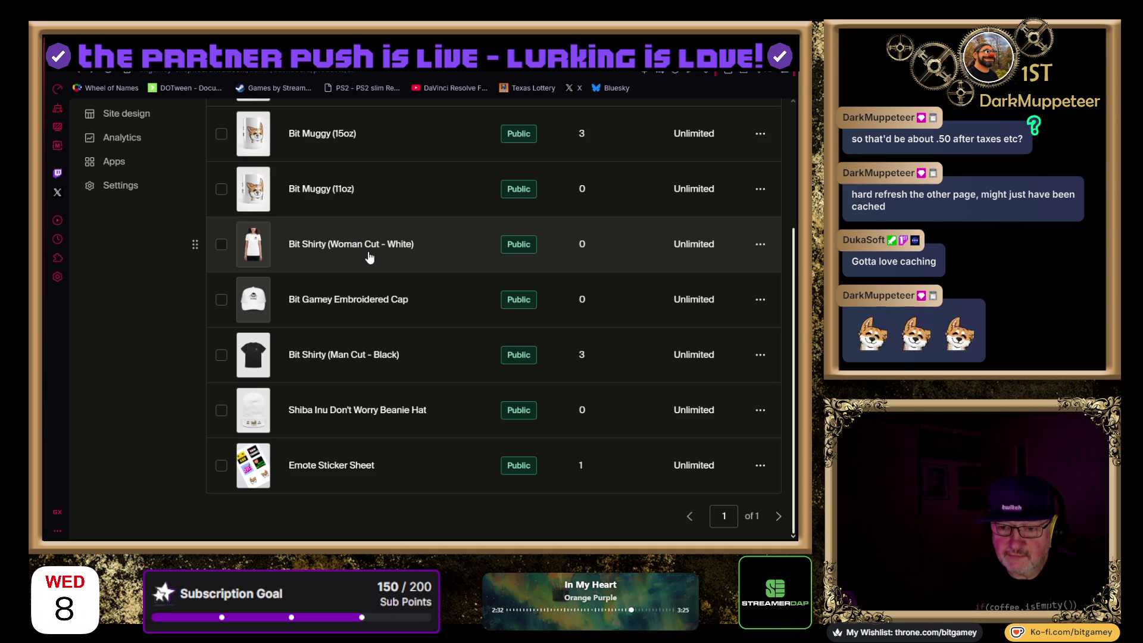
# Open Bit Shirty (Woman Cut - White) and view details of its discontinued Gildan t-shirt blank
pyautogui.click(369, 257)
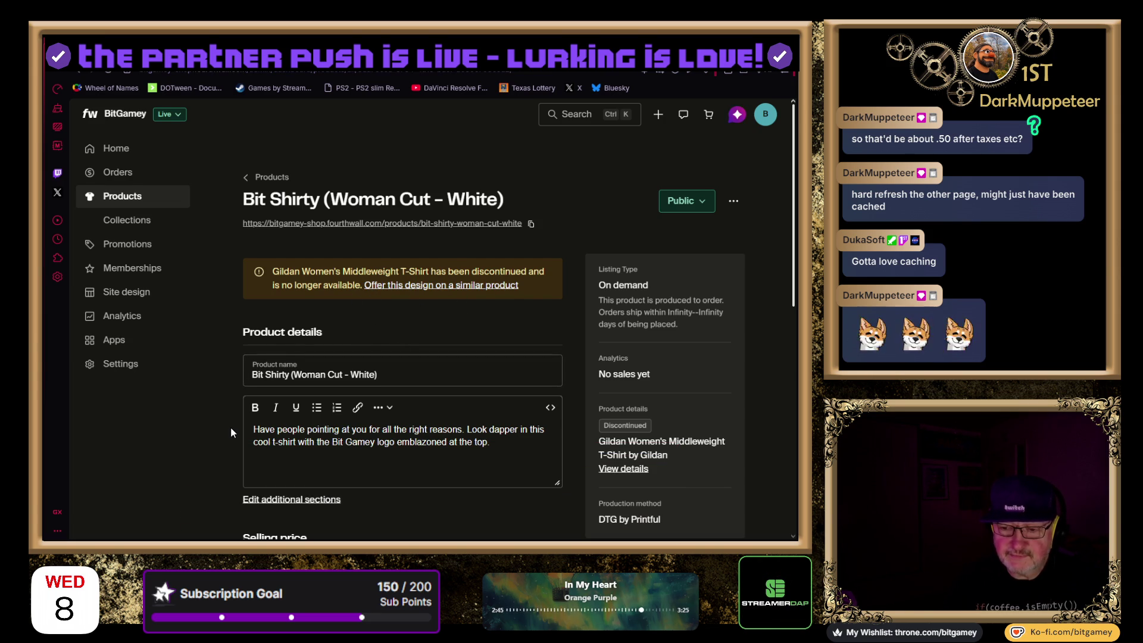
pyautogui.scroll(-3, 232, 432)
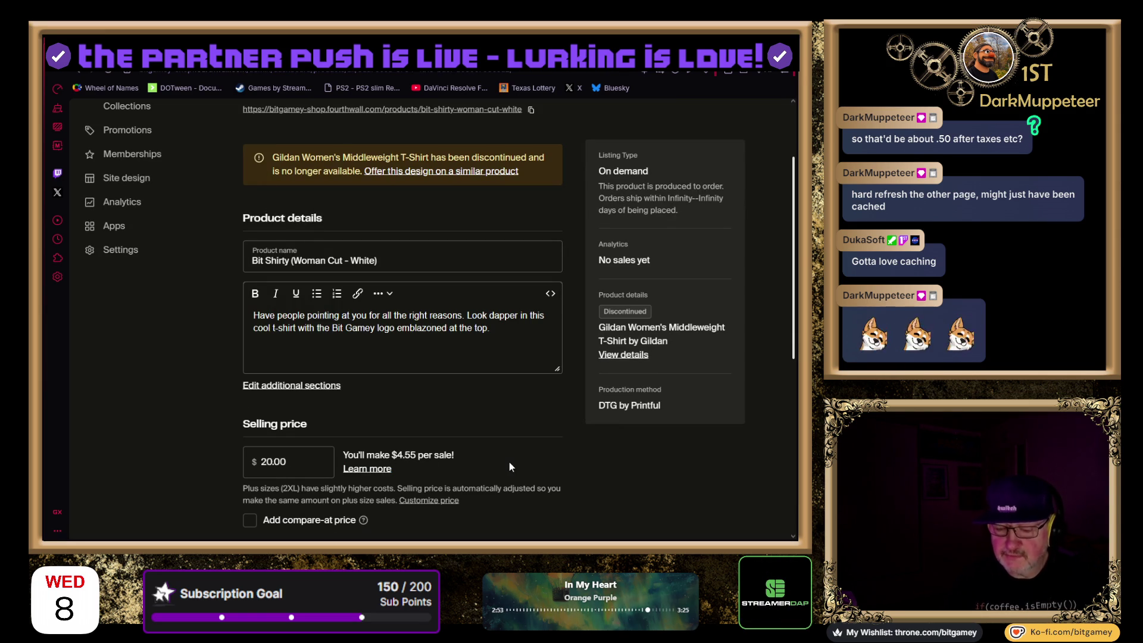
pyautogui.scroll(3, 562, 453)
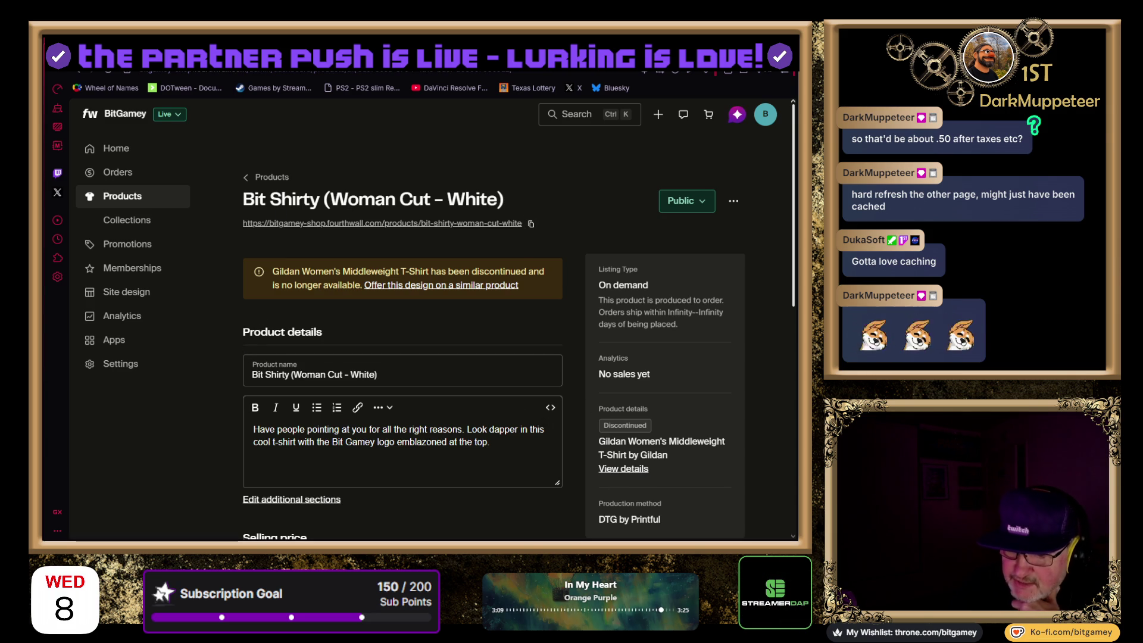
pyautogui.click(627, 469)
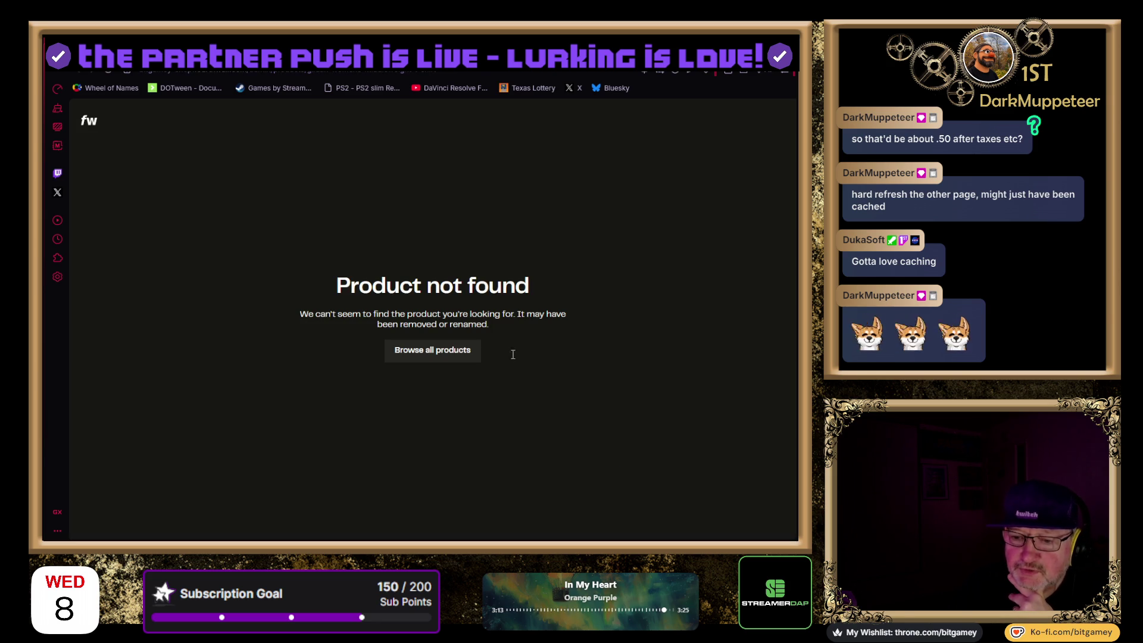
# Return to the Bit Shirty page, enlarge the flat-lay t-shirt photo, close it, and scroll to the top
pyautogui.hotkey('alt', 'Left')
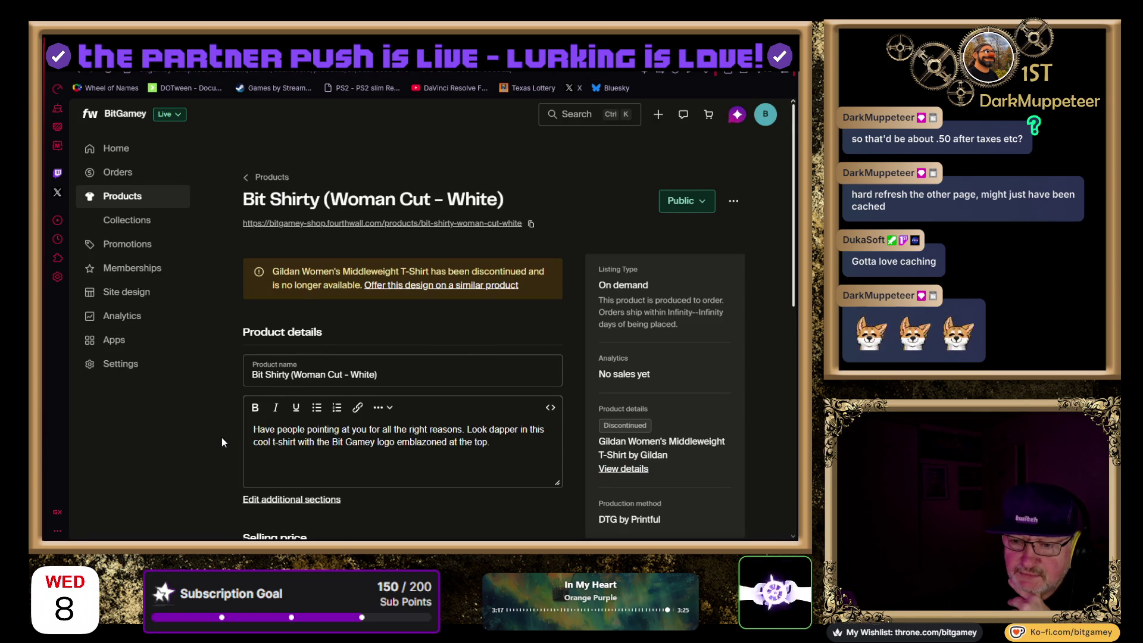
pyautogui.scroll(-1, 222, 442)
pyautogui.scroll(-2, 222, 441)
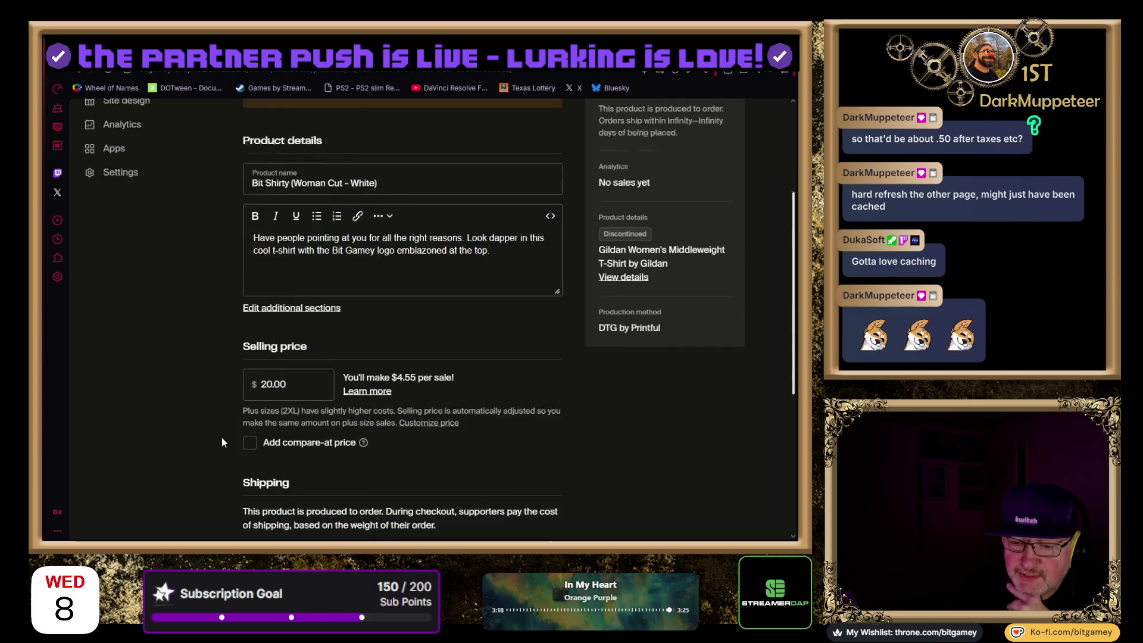
pyautogui.scroll(-4, 222, 442)
pyautogui.scroll(-1, 222, 442)
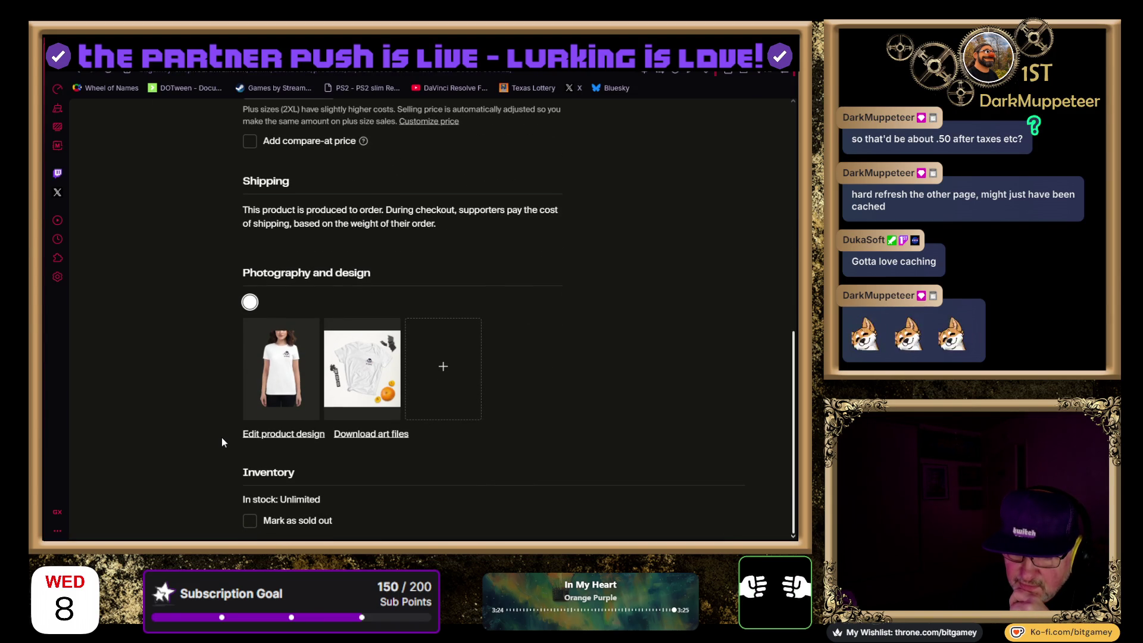
pyautogui.click(349, 363)
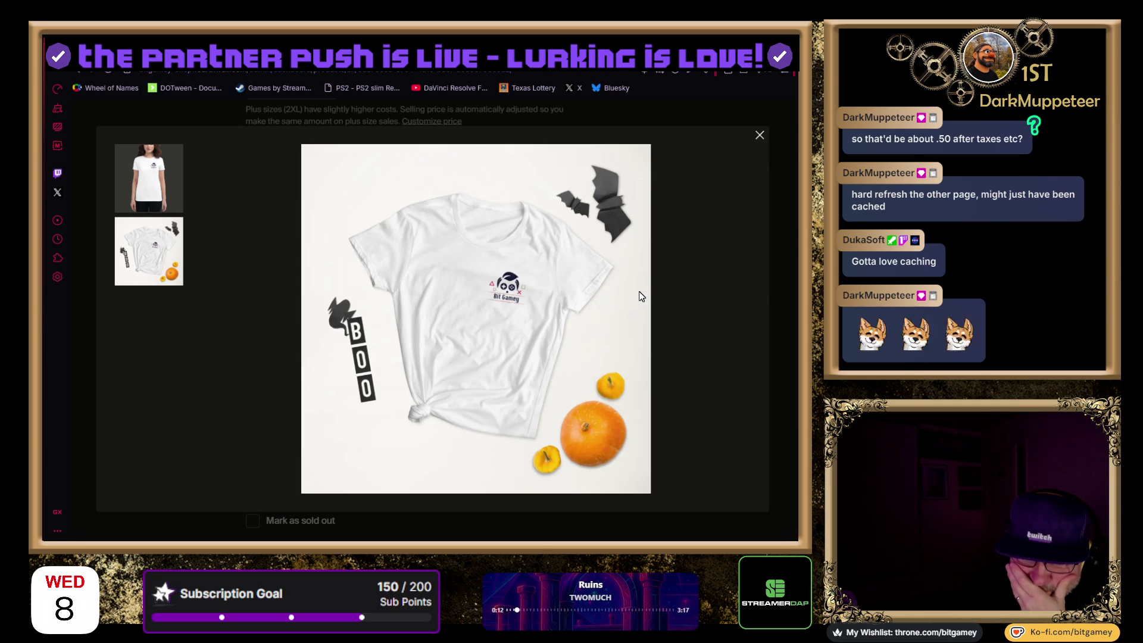
pyautogui.click(760, 137)
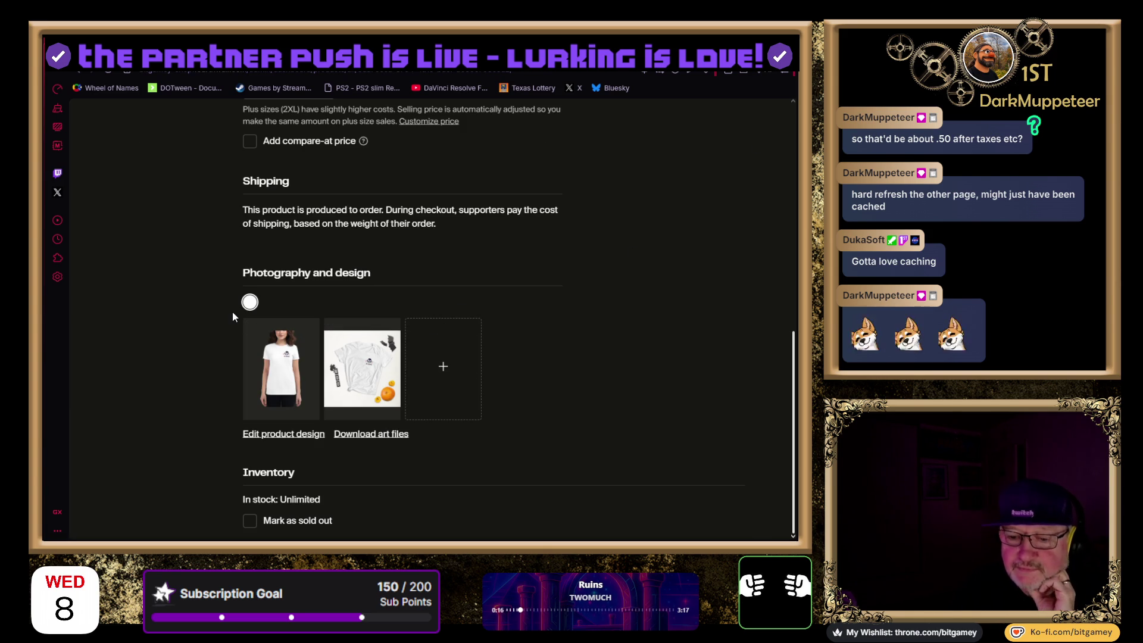
pyautogui.scroll(2, 232, 312)
pyautogui.scroll(2, 173, 365)
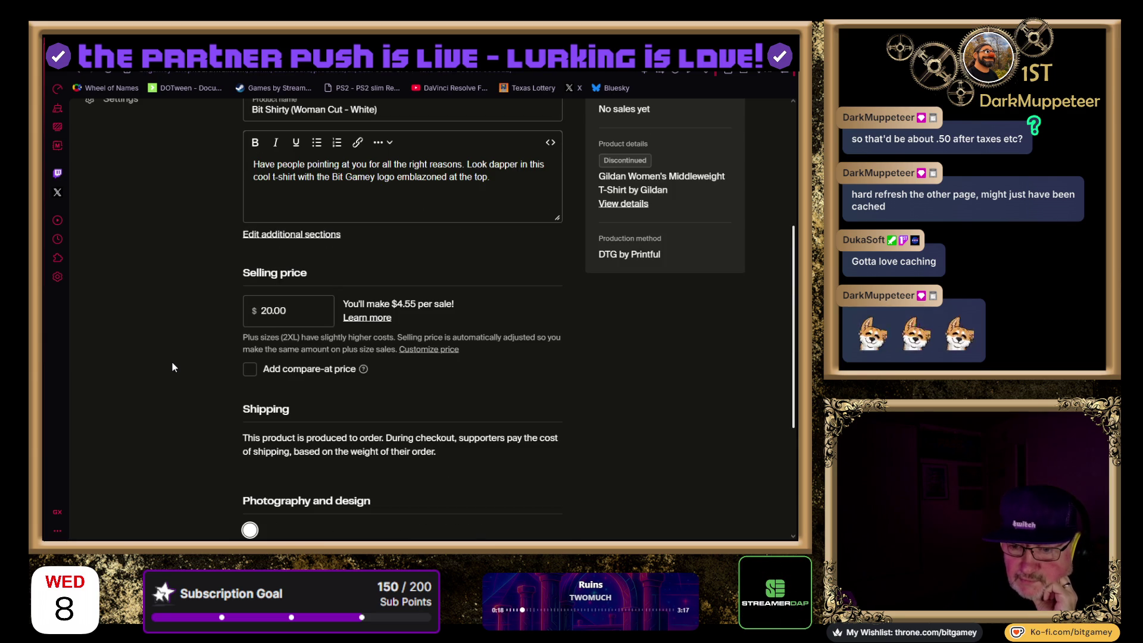
pyautogui.scroll(2, 172, 364)
pyautogui.scroll(3, 200, 357)
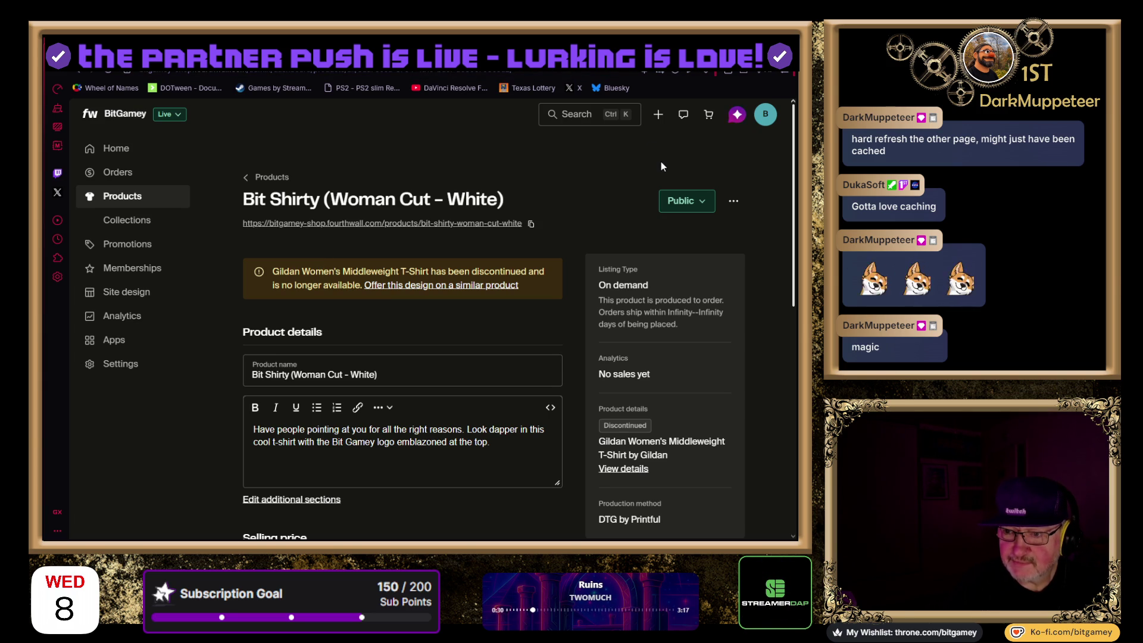
# Reload the Bit Shirty page, go back to Products, and start creating a new product
pyautogui.hotkey('ctrl', 'shift', 'r')
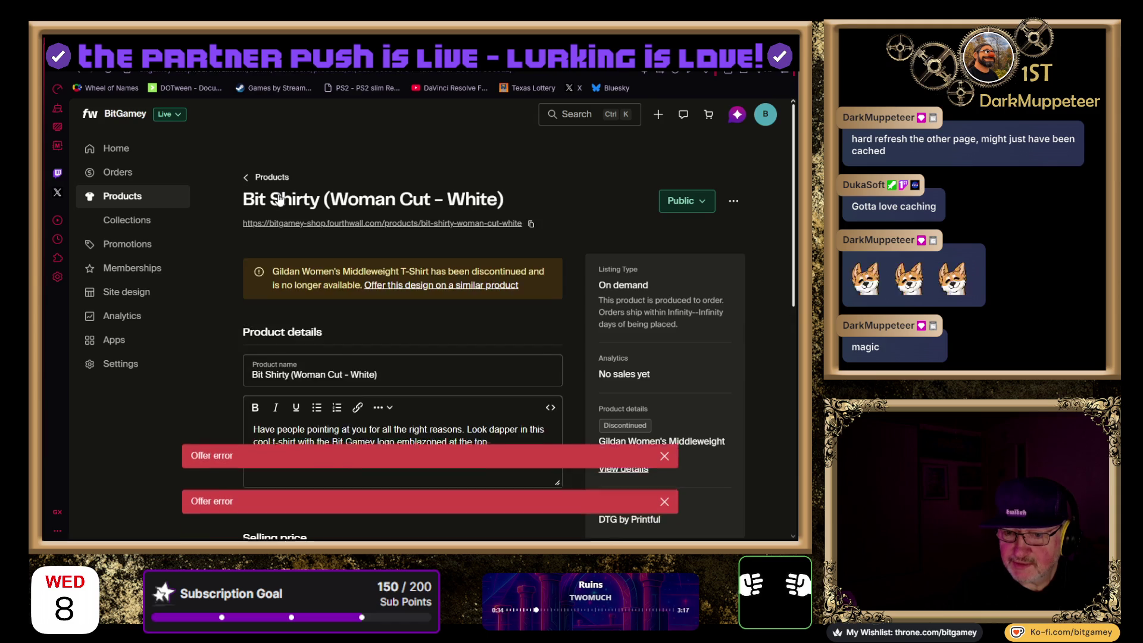
pyautogui.click(267, 177)
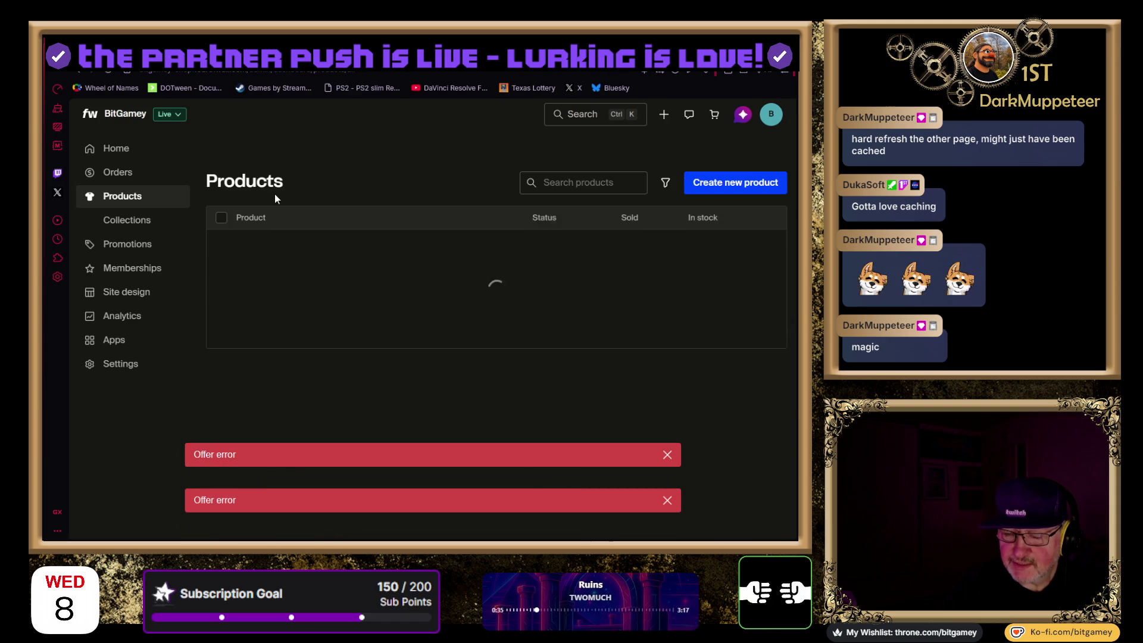
pyautogui.click(730, 183)
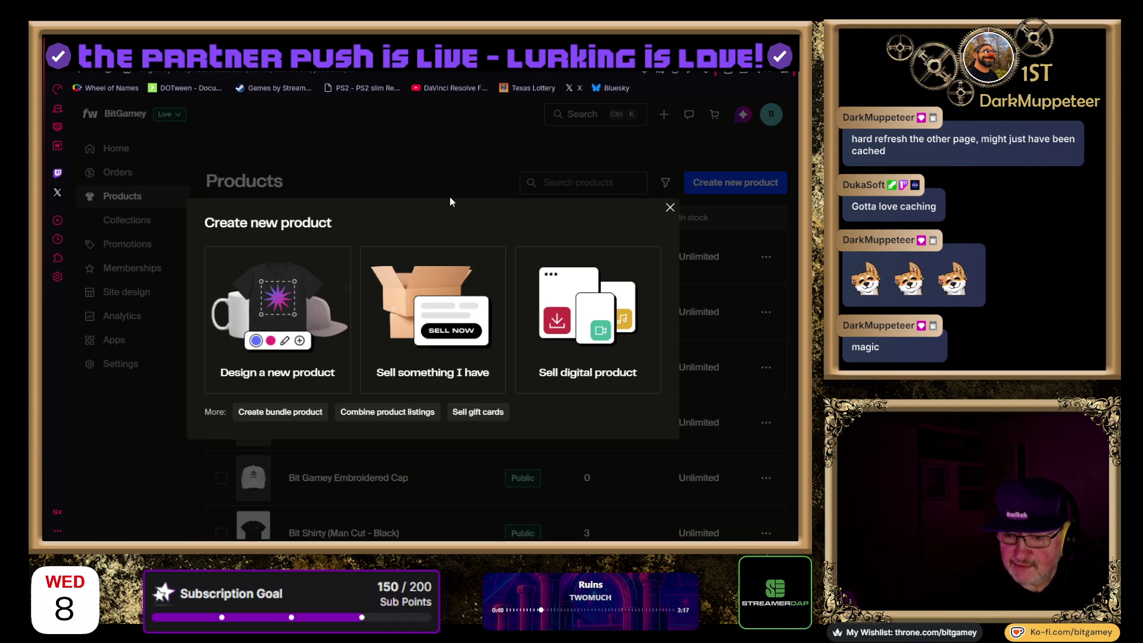
# Choose Design a new product and answer the quality question with premium quality materials
pyautogui.click(285, 371)
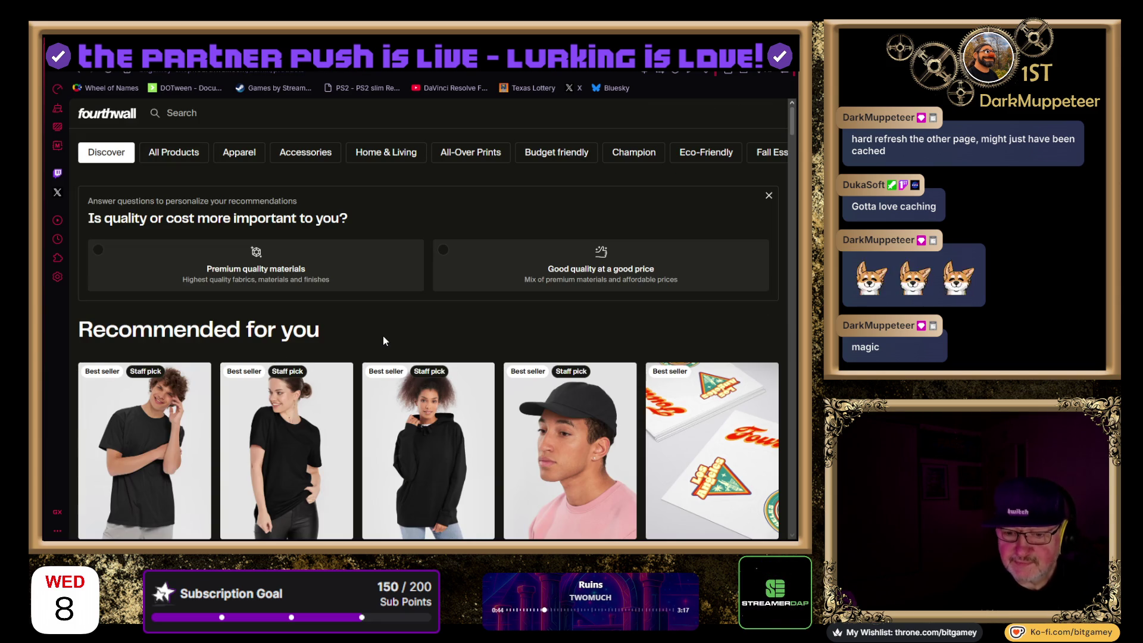
pyautogui.scroll(-1, 426, 320)
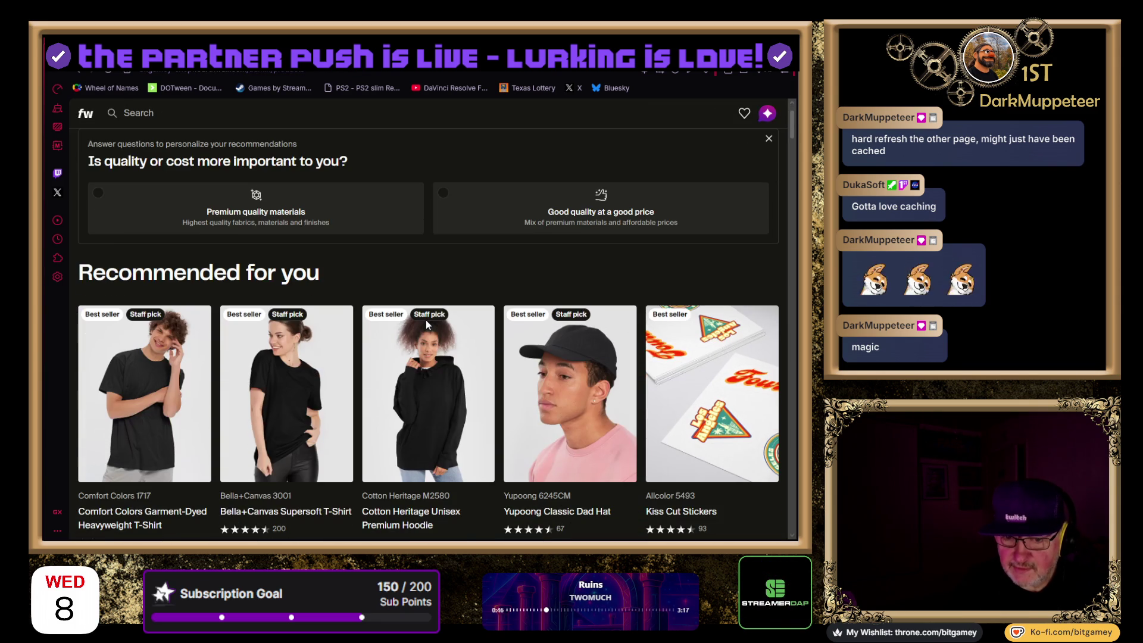
pyautogui.scroll(-7, 351, 272)
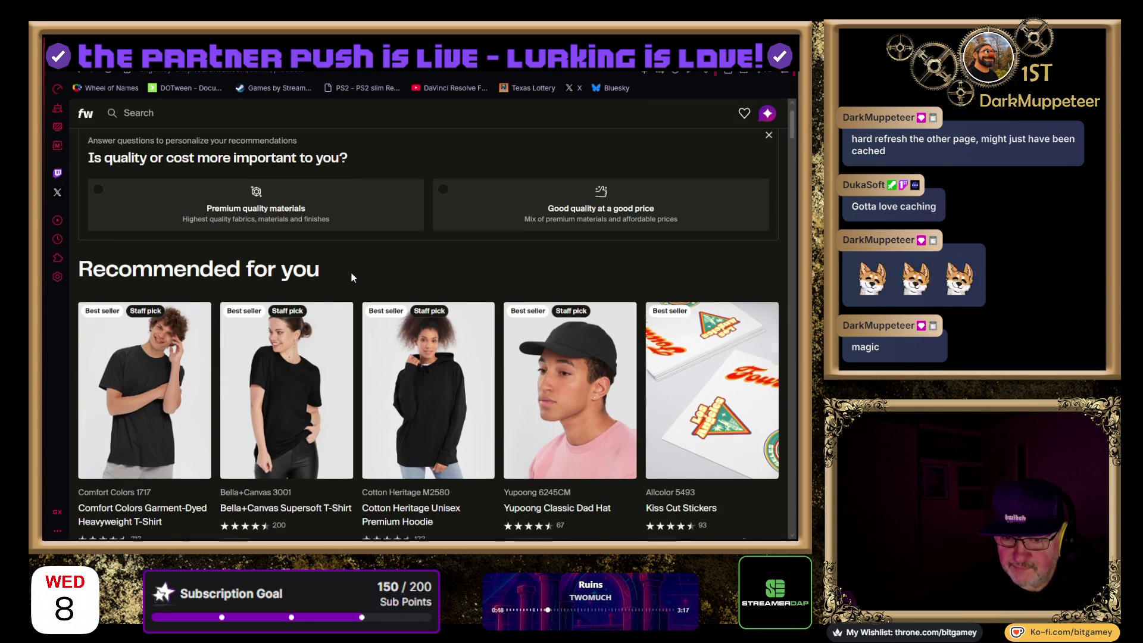
pyautogui.scroll(-17, 356, 278)
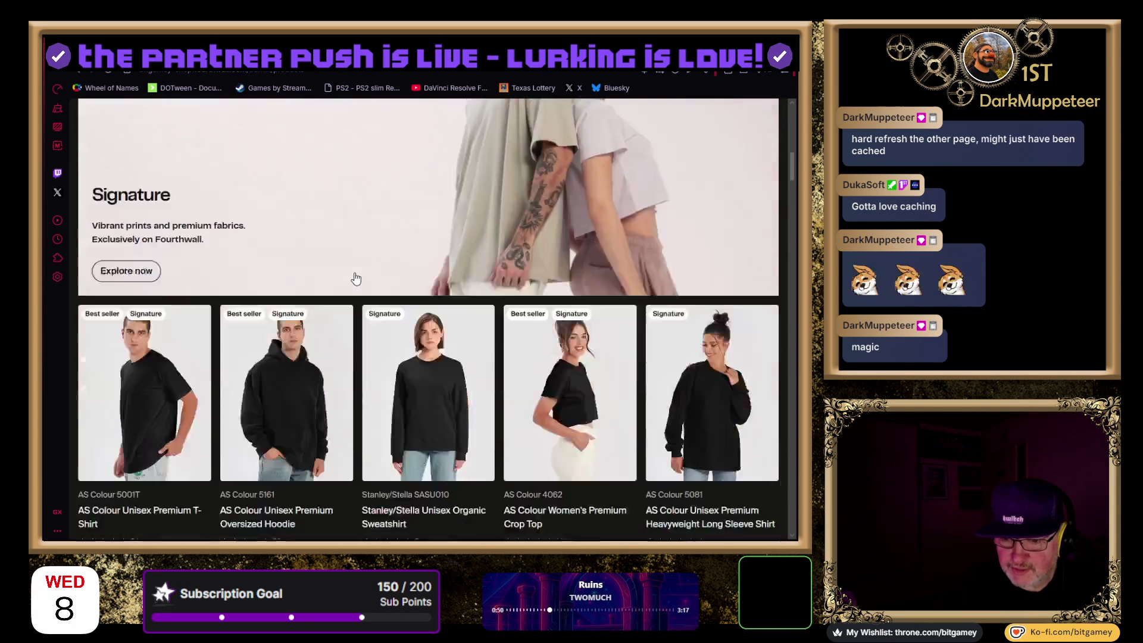
pyautogui.scroll(-15, 356, 278)
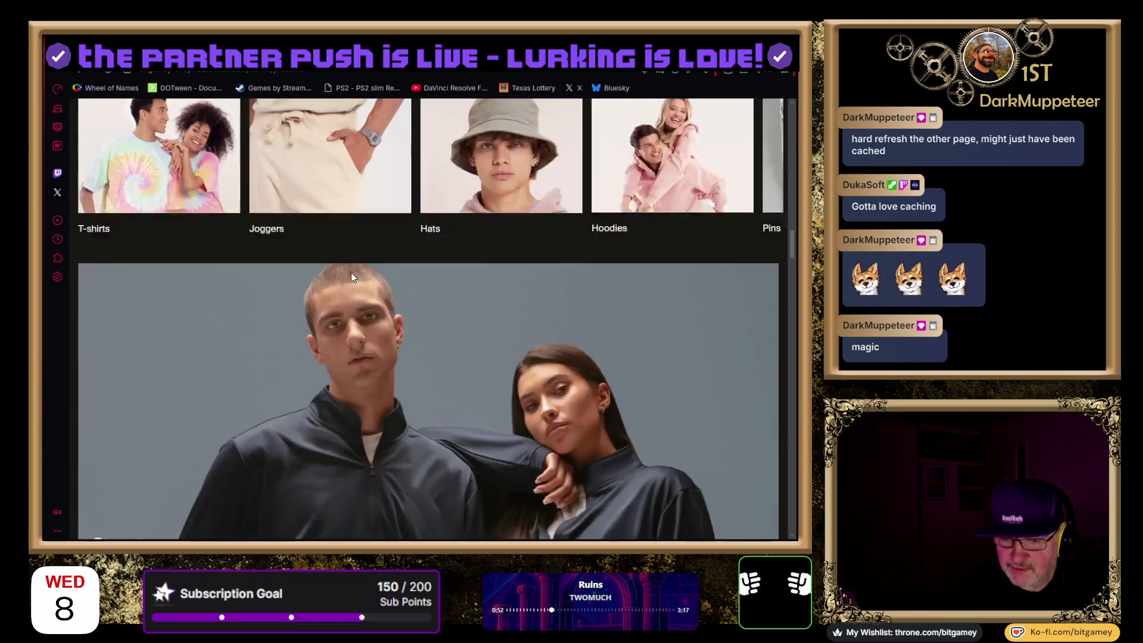
pyautogui.scroll(20, 395, 369)
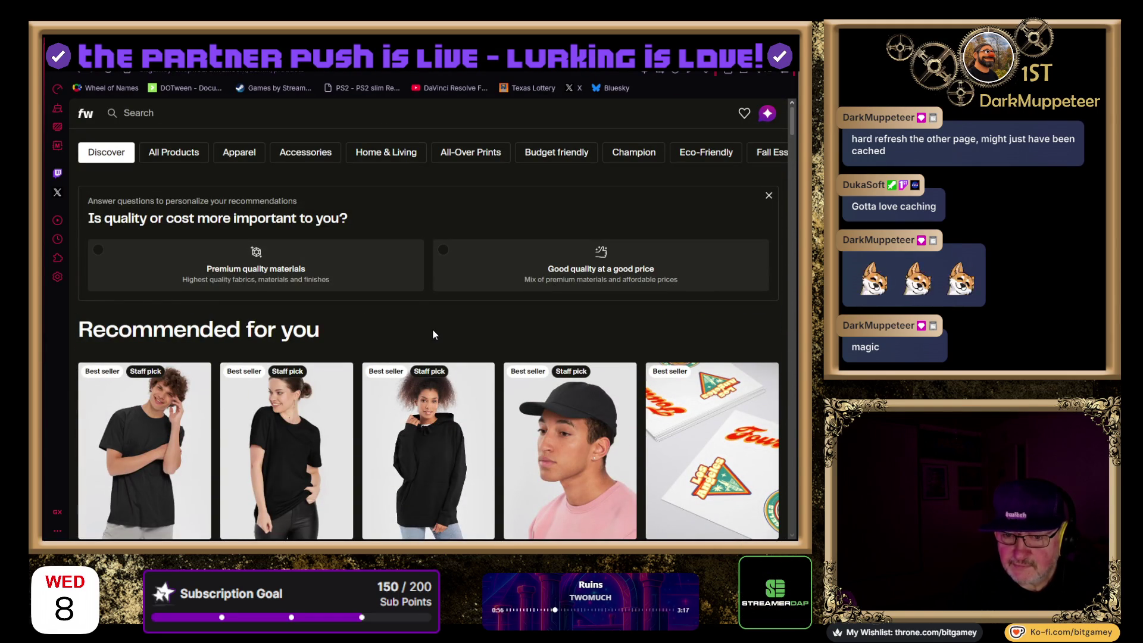
pyautogui.scroll(-1, 433, 330)
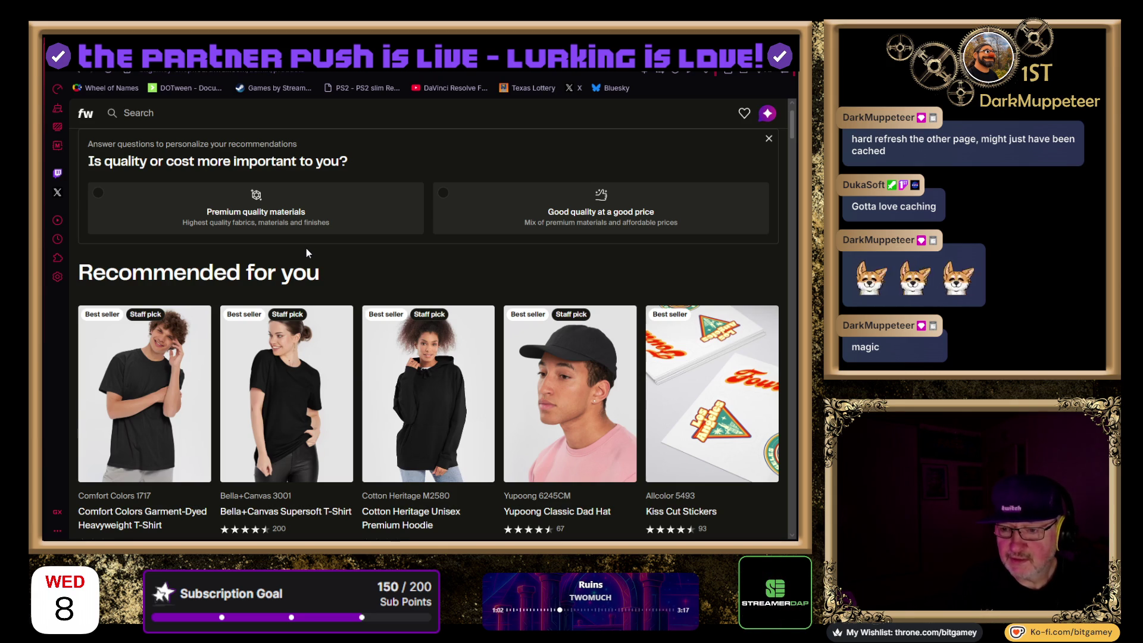
pyautogui.click(621, 233)
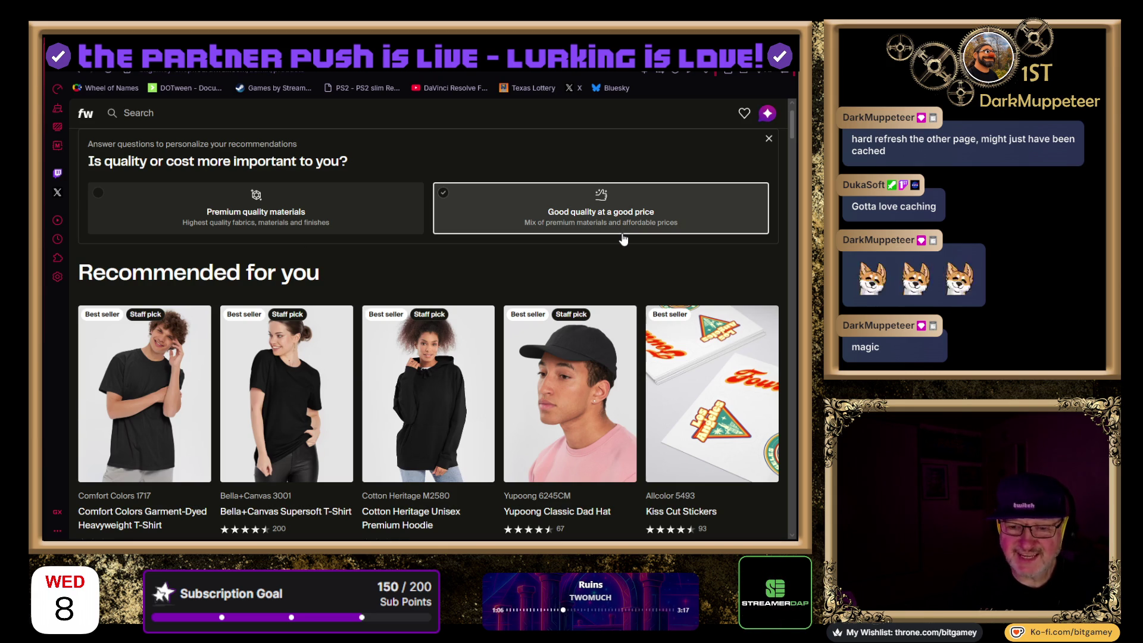
pyautogui.click(313, 231)
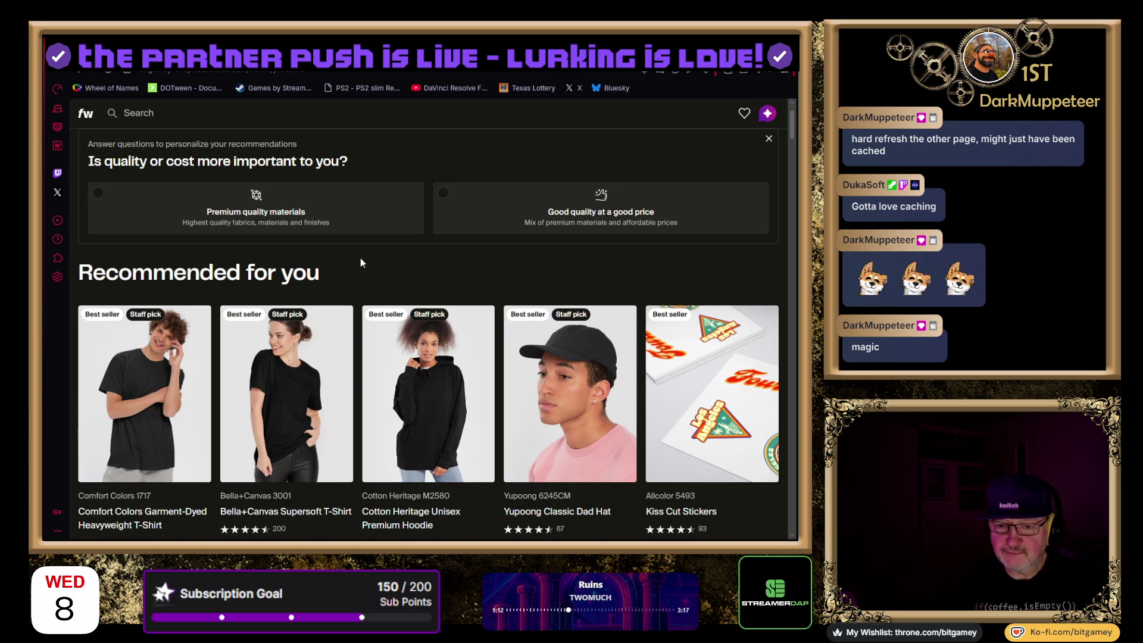
# Scroll the catalog sections down to Uniquely Yours and show all products
pyautogui.scroll(-2, 359, 258)
pyautogui.scroll(-1, 364, 255)
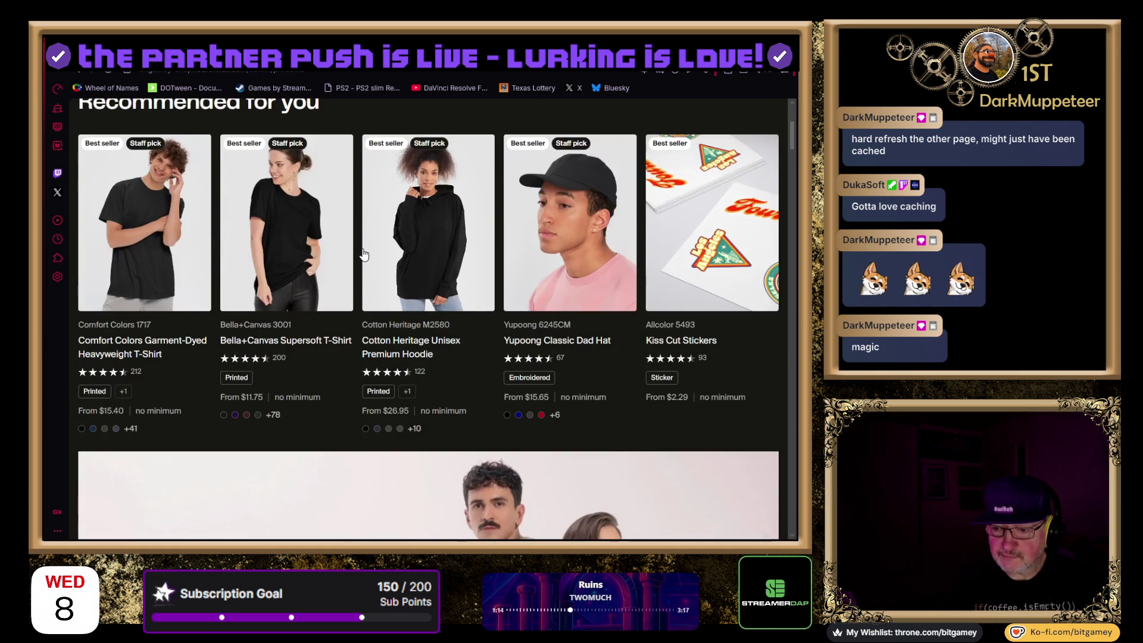
pyautogui.scroll(1, 363, 255)
pyautogui.scroll(-4, 359, 249)
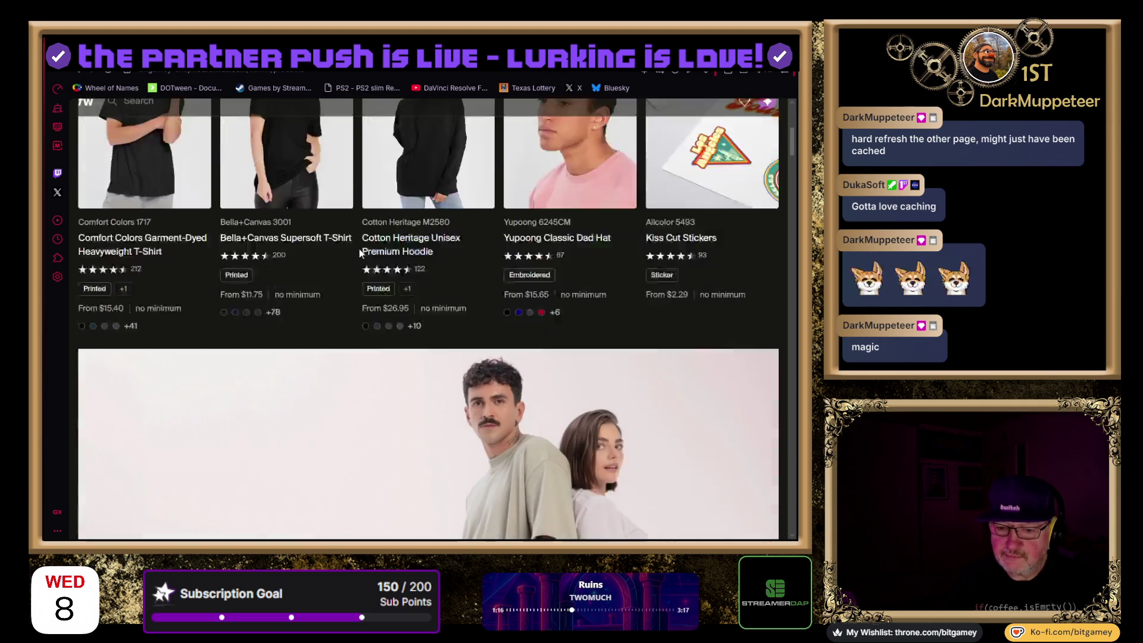
pyautogui.scroll(-3, 359, 249)
pyautogui.scroll(-1, 363, 253)
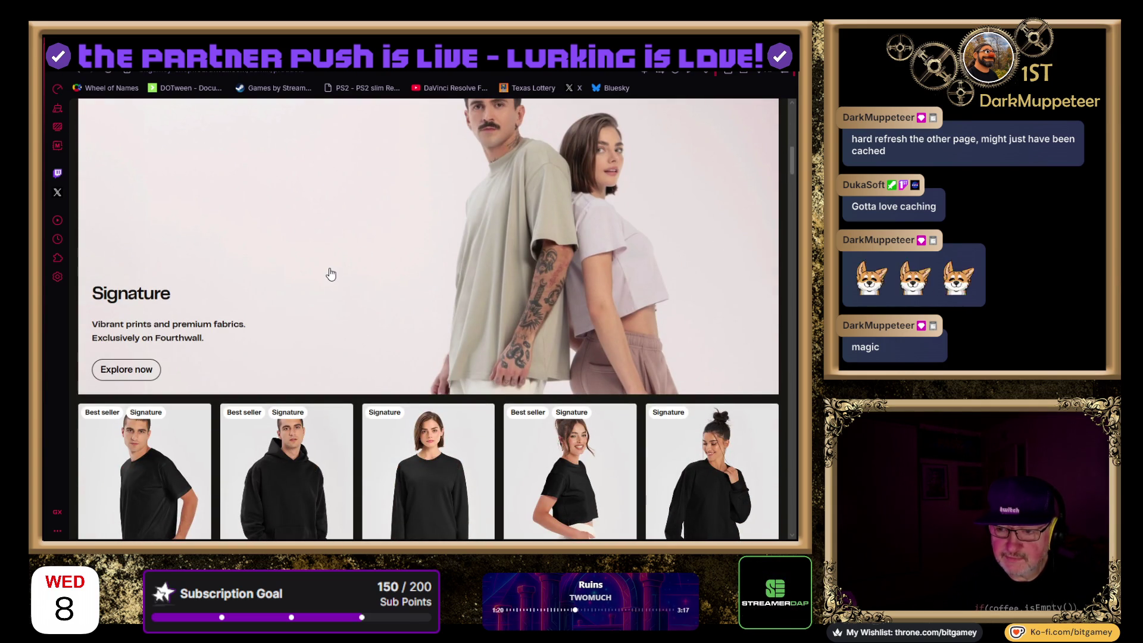
pyautogui.scroll(-3, 249, 332)
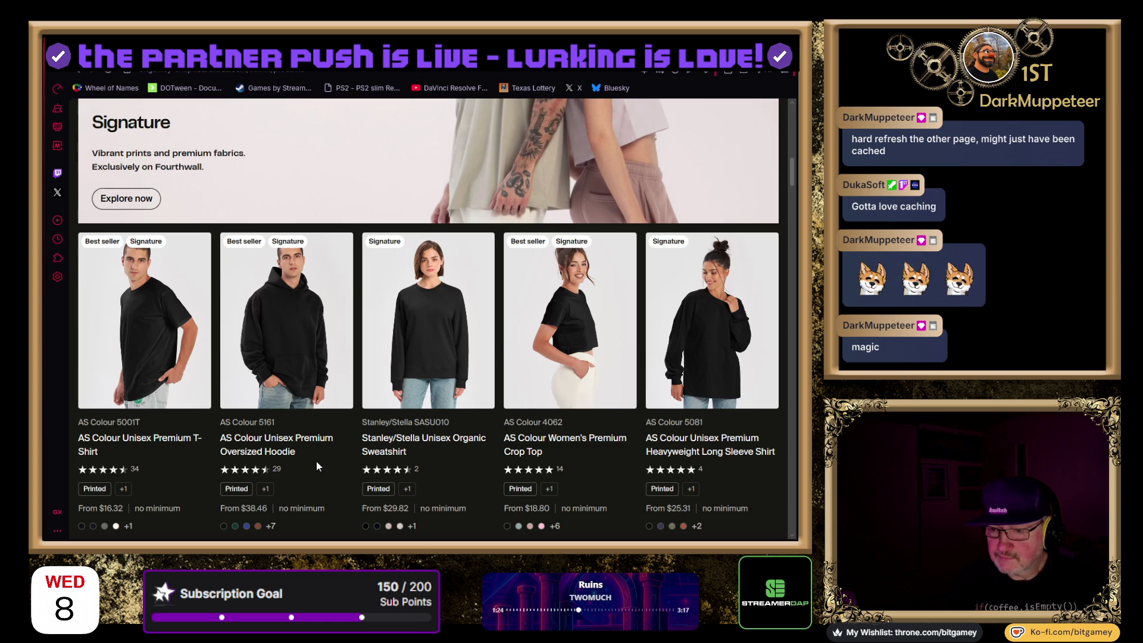
pyautogui.scroll(-7, 316, 462)
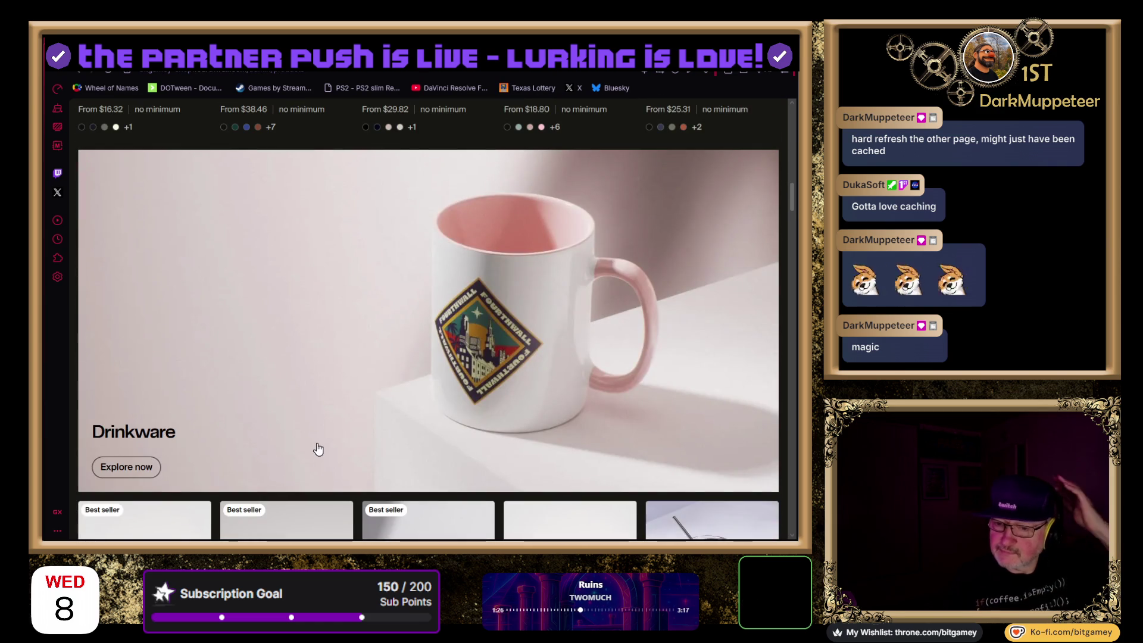
pyautogui.scroll(-5, 351, 416)
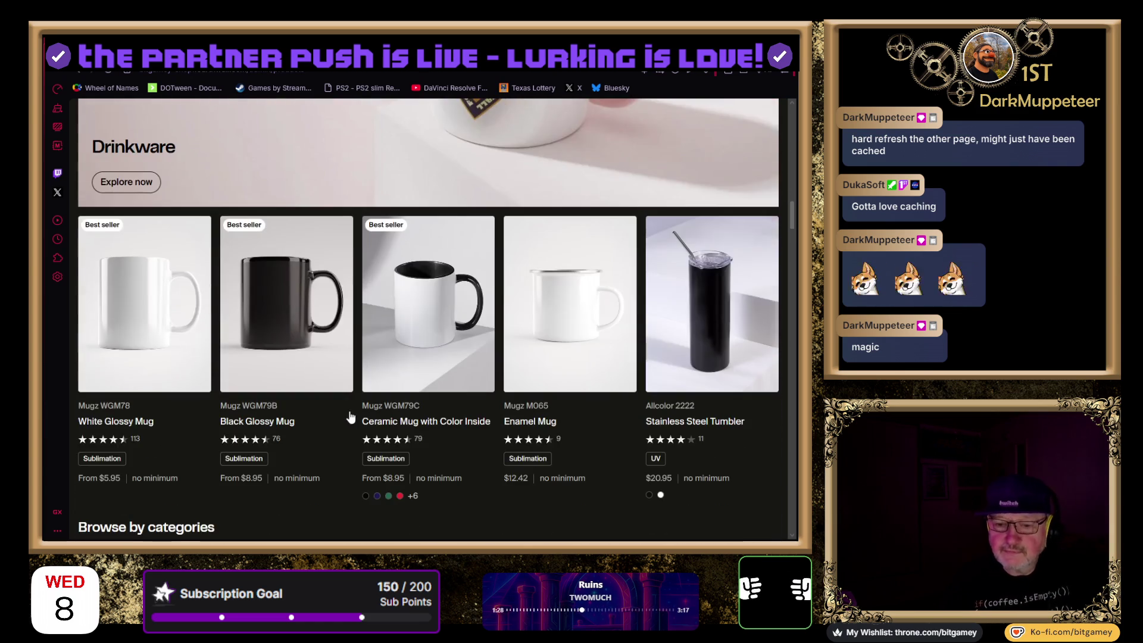
pyautogui.scroll(-5, 426, 340)
pyautogui.scroll(-8, 425, 341)
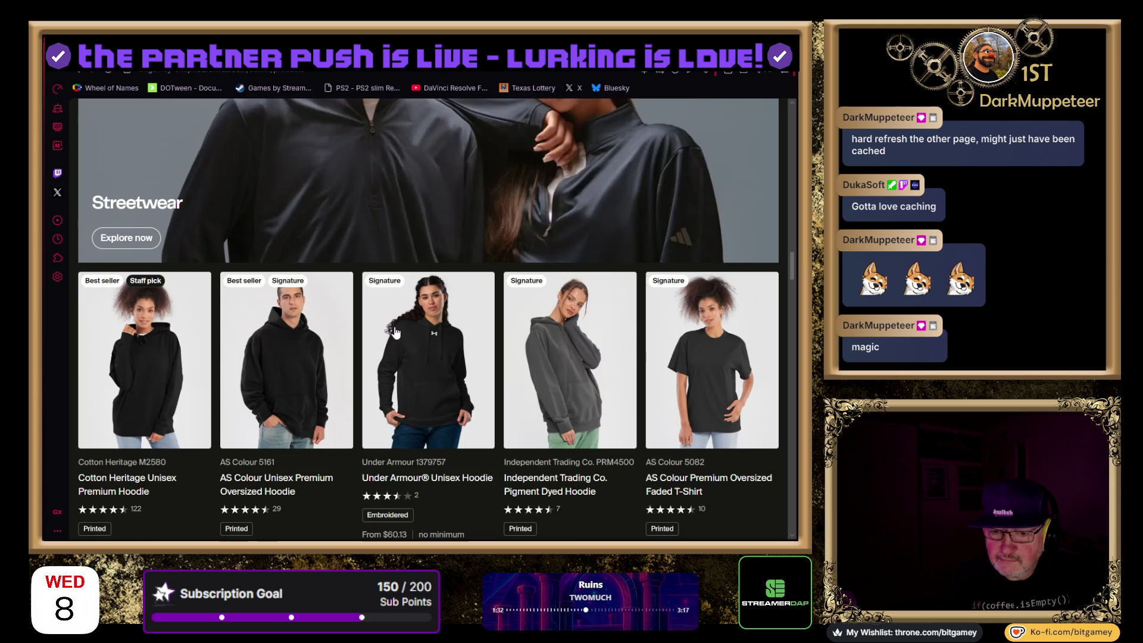
pyautogui.scroll(-10, 395, 331)
pyautogui.scroll(-10, 399, 333)
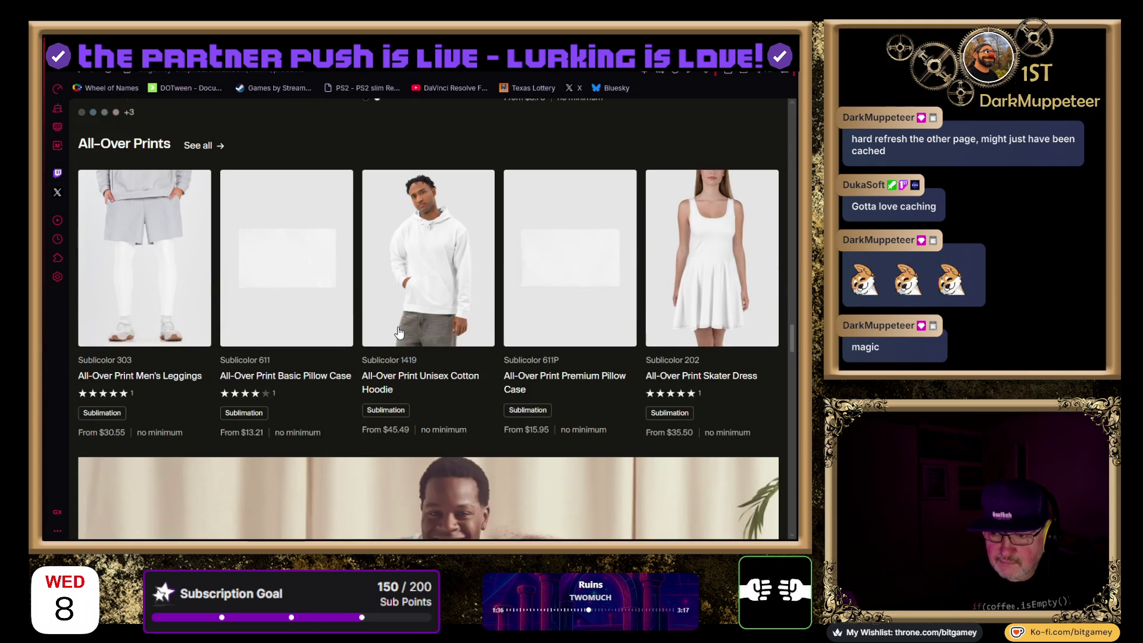
pyautogui.scroll(-8, 399, 332)
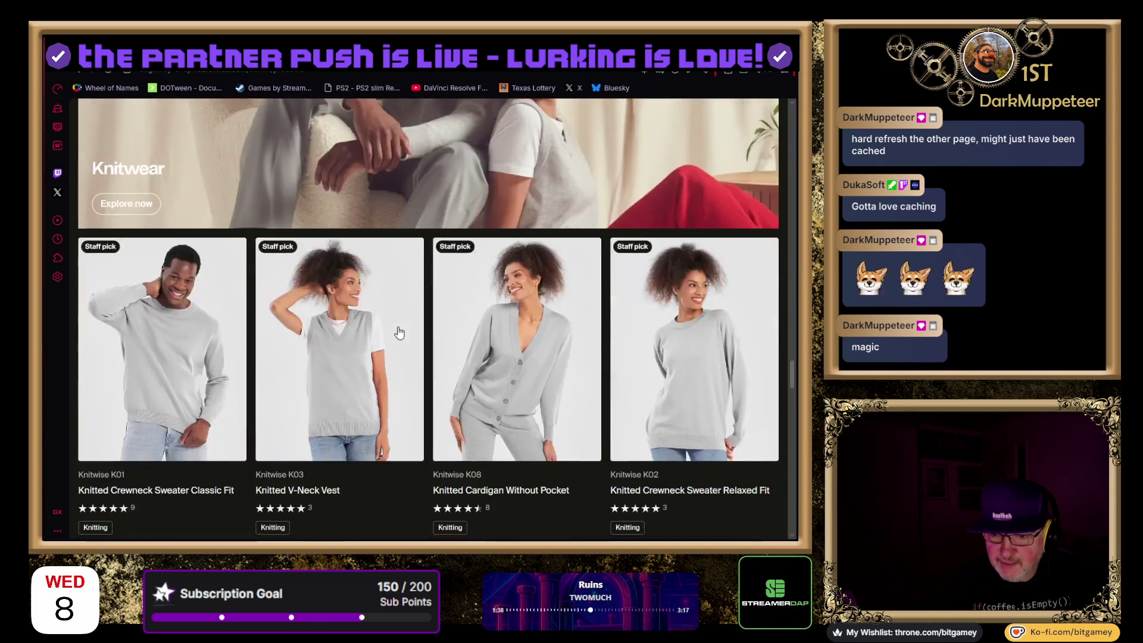
pyautogui.scroll(-4, 399, 333)
pyautogui.scroll(-5, 399, 333)
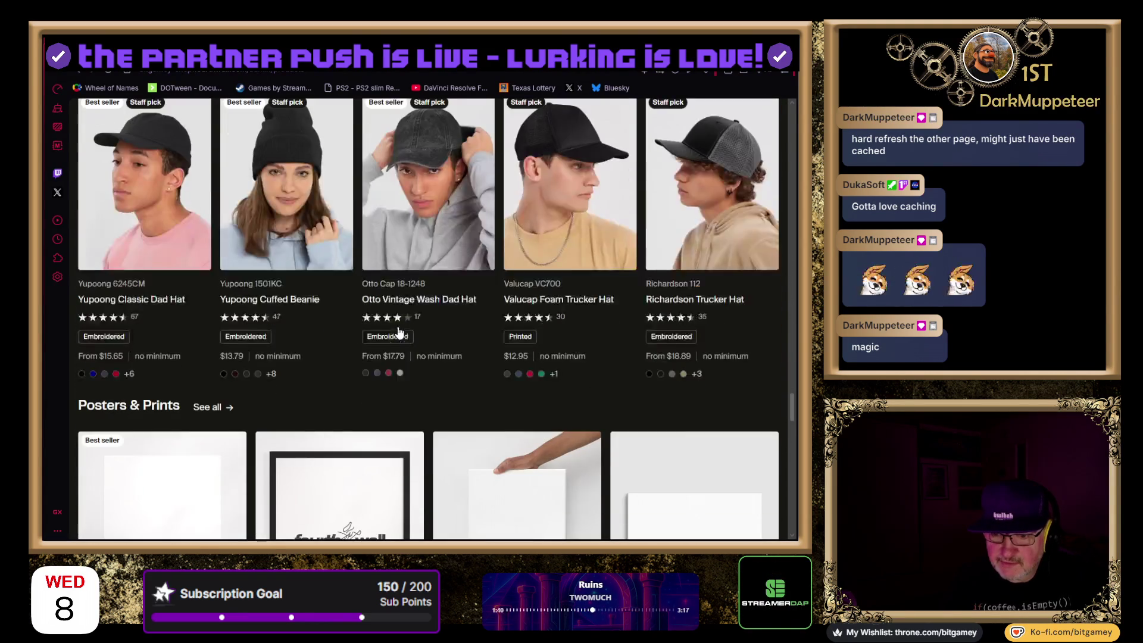
pyautogui.scroll(-10, 399, 332)
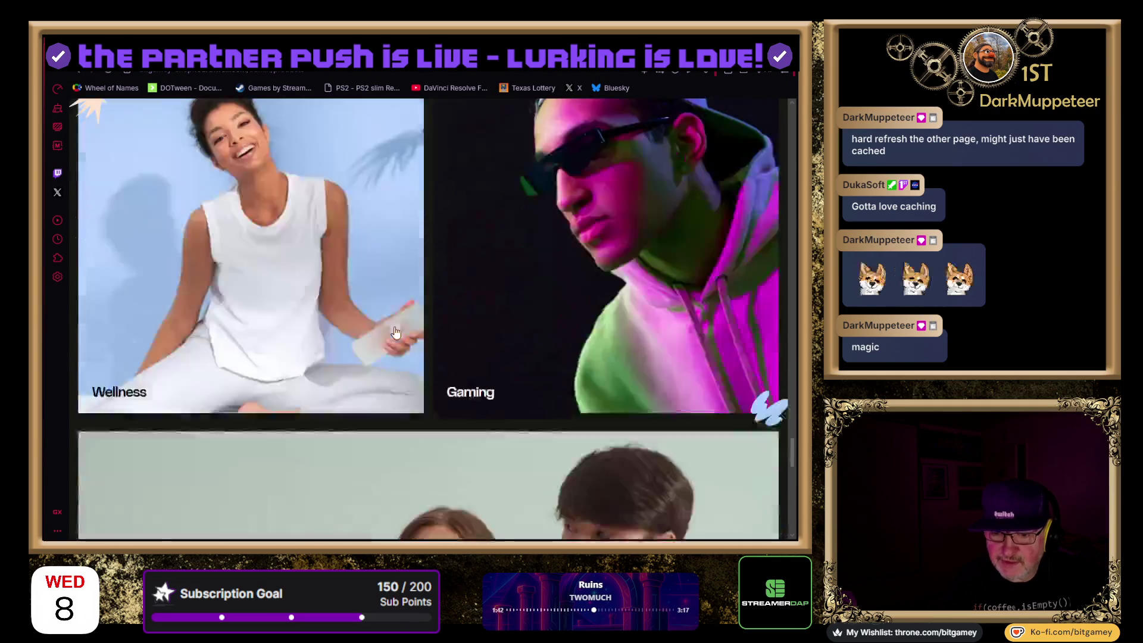
pyautogui.scroll(-10, 396, 332)
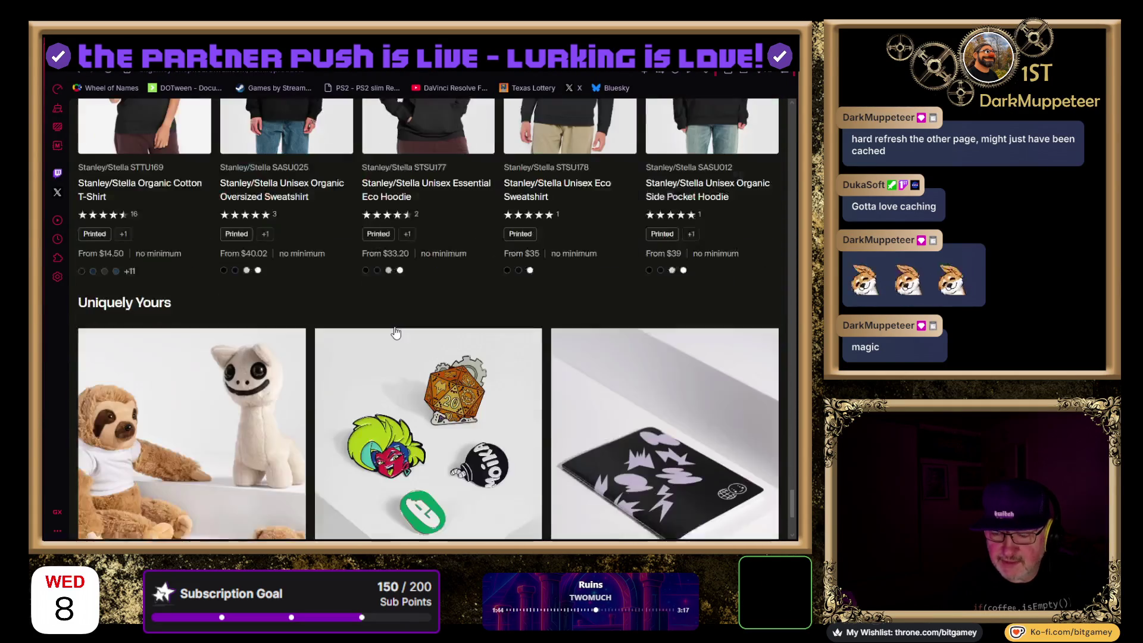
pyautogui.scroll(-2, 396, 333)
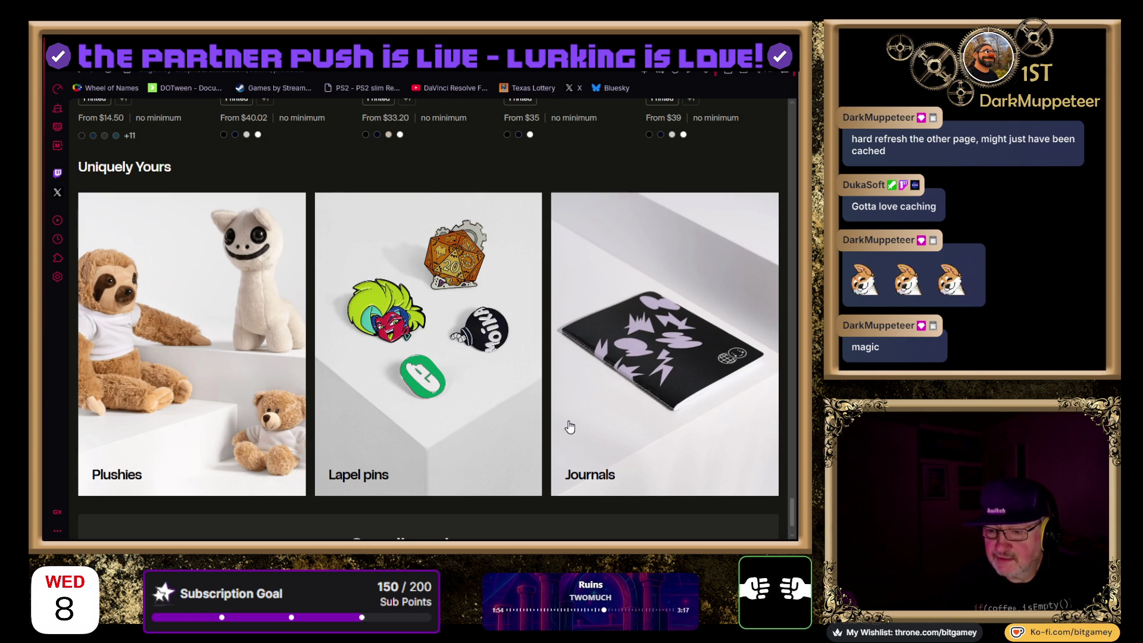
pyautogui.scroll(-1, 585, 408)
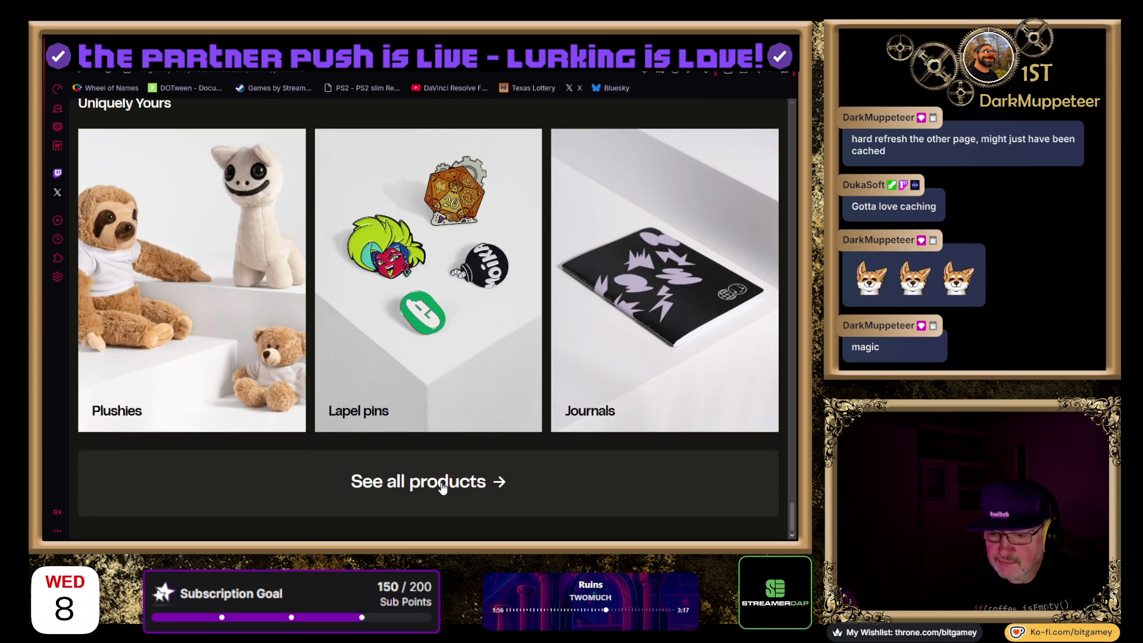
pyautogui.click(442, 486)
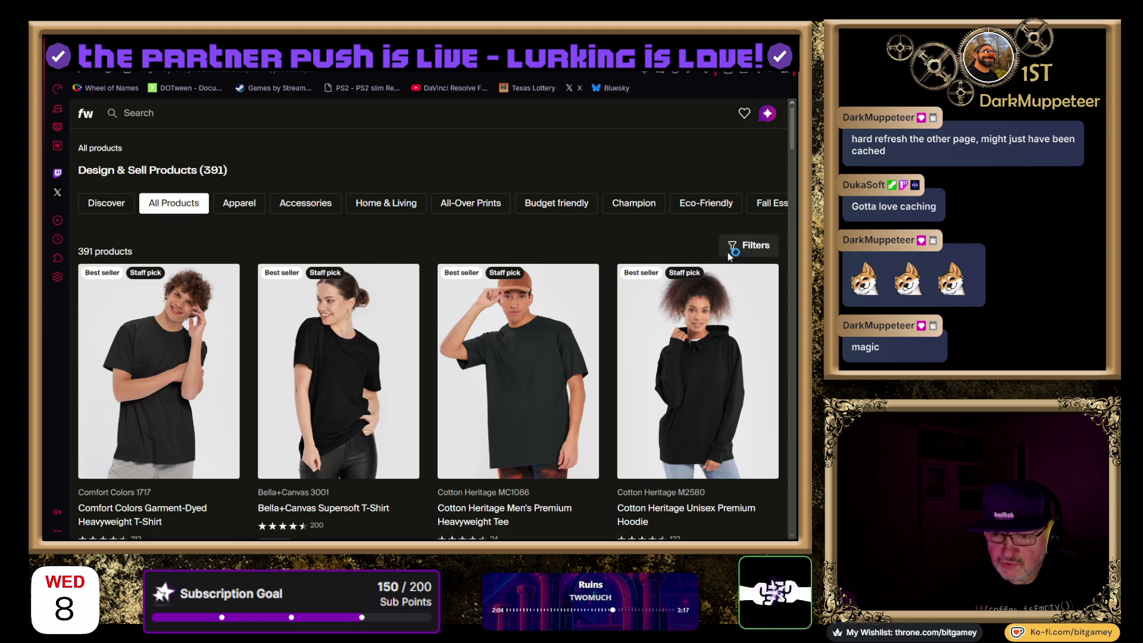
# Scroll the 391-product grid, then switch back to the Bit Shirty (Woman Cut - White) tab
pyautogui.scroll(-6, 728, 251)
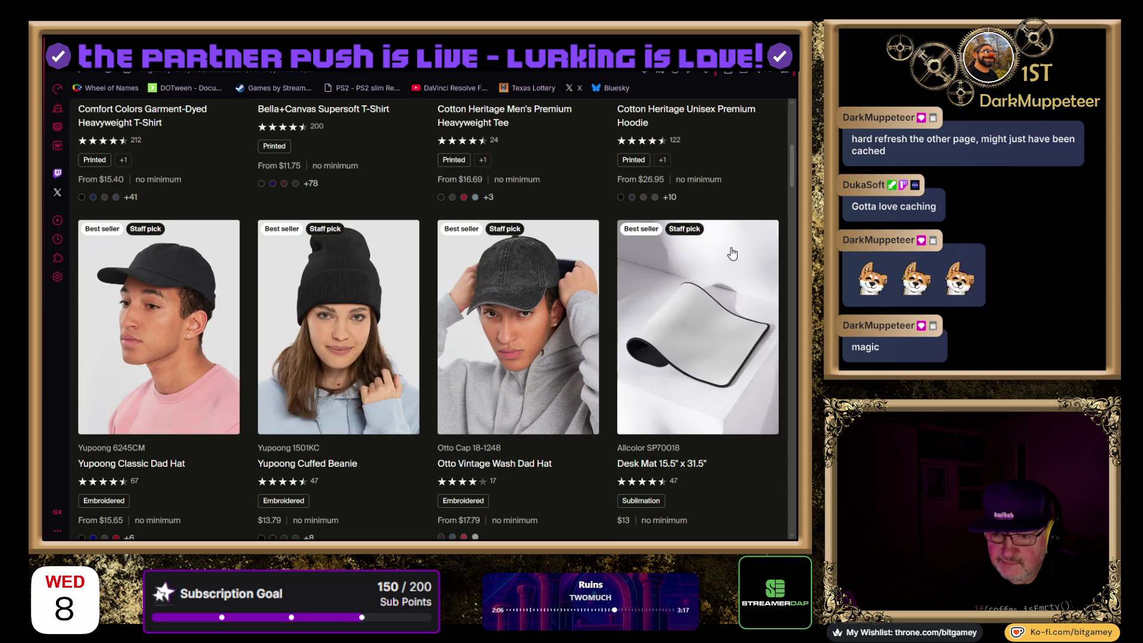
pyautogui.scroll(3, 733, 253)
pyautogui.hotkey('ctrl', 'Tab')
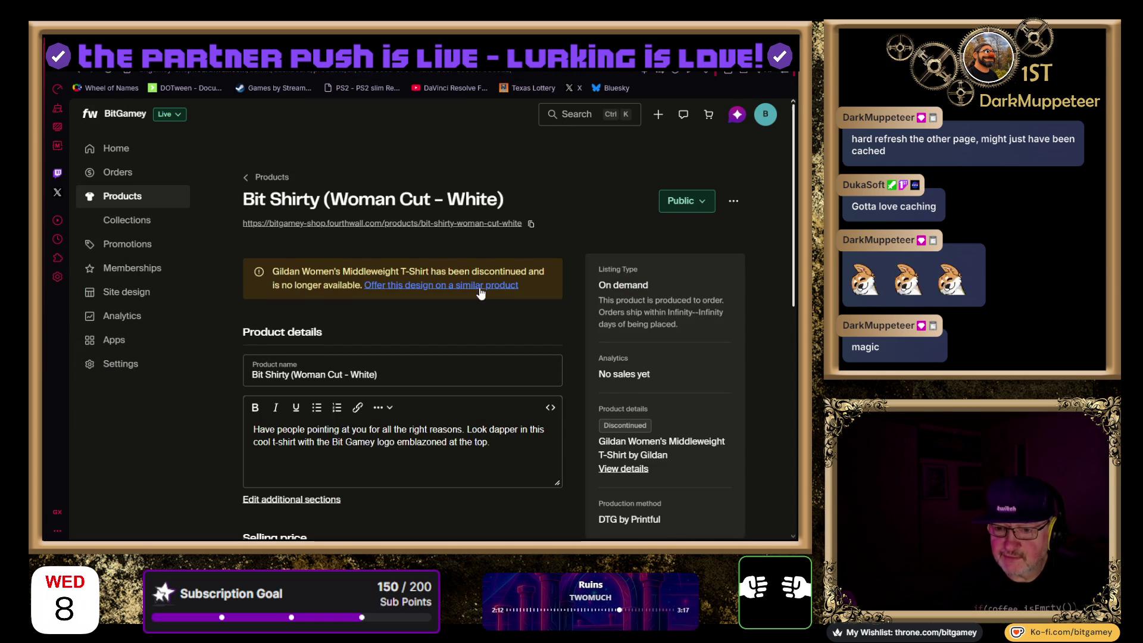
# Archive the Bit Shirty (Woman Cut - White) shirt and confirm the archive
pyautogui.scroll(-5, 478, 270)
pyautogui.scroll(6, 479, 270)
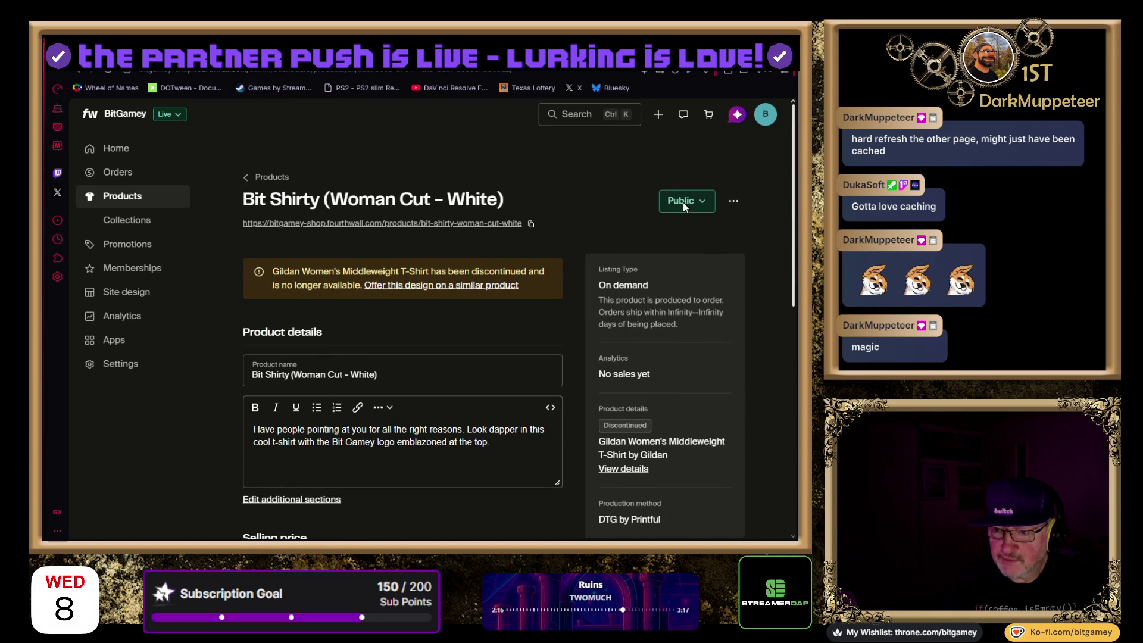
pyautogui.click(728, 201)
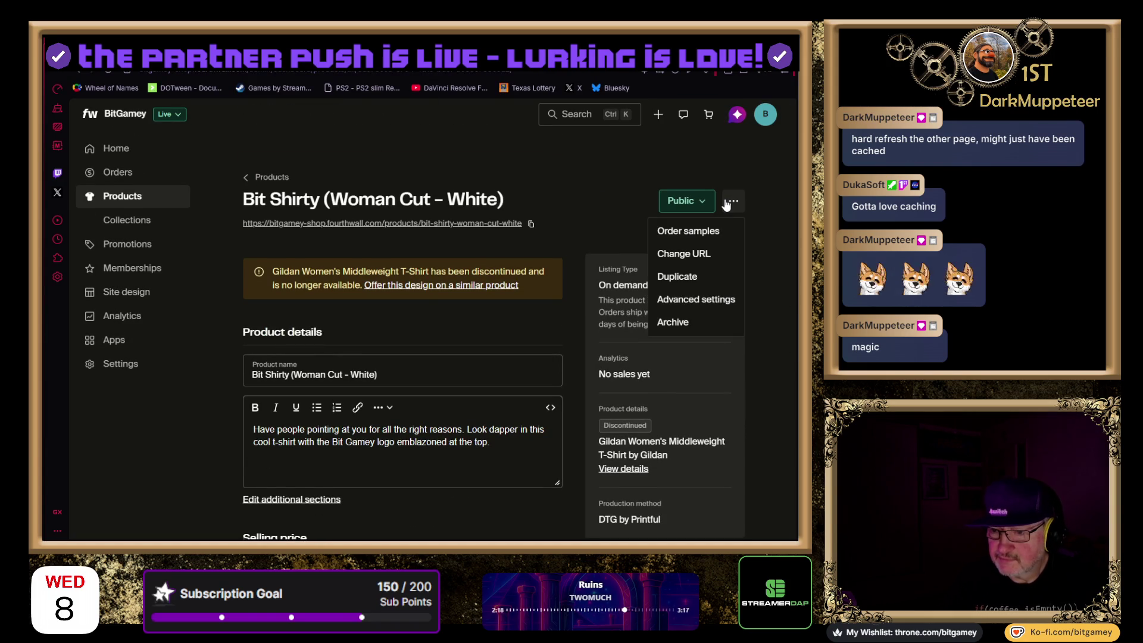
pyautogui.click(701, 312)
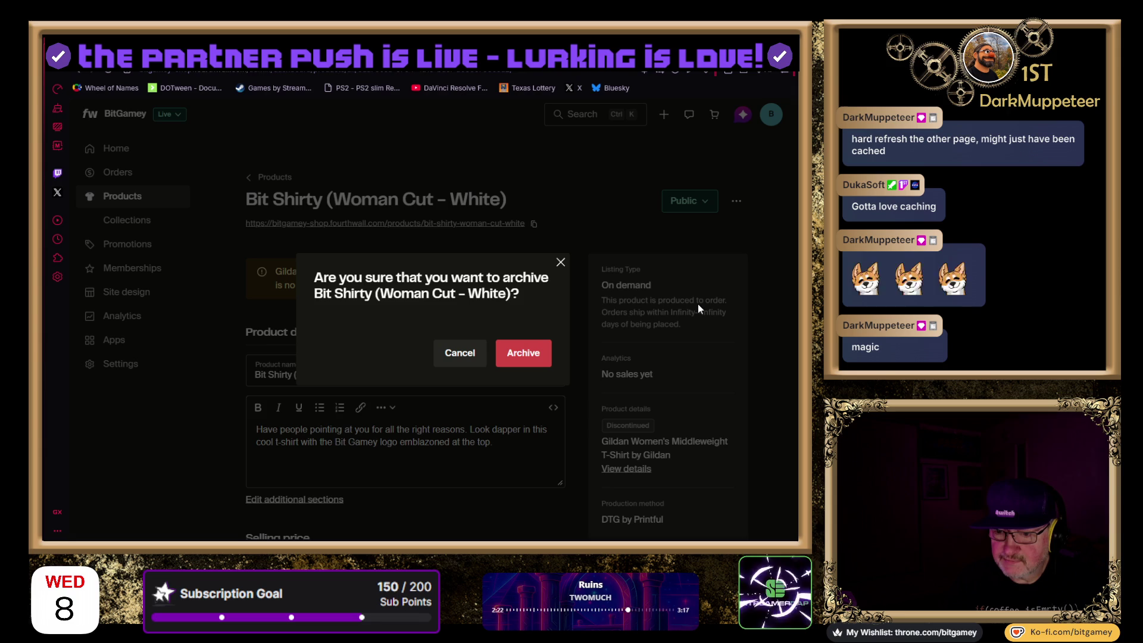
pyautogui.click(529, 357)
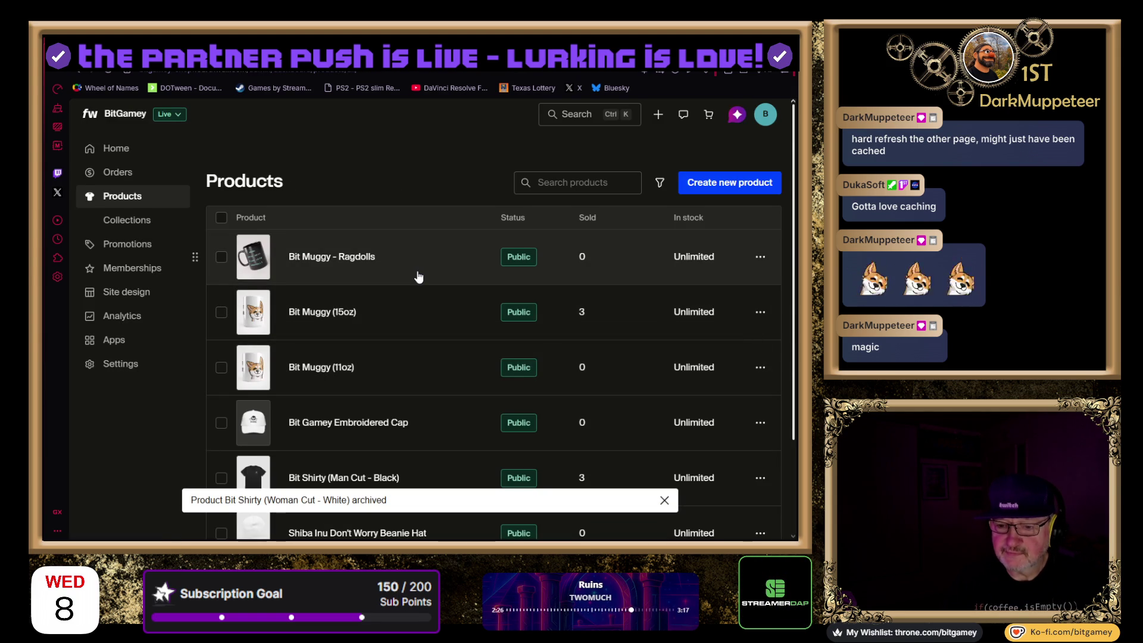
# Open the Shiba Inu Don't Worry Beanie Hat product page, currently priced at $16.99
pyautogui.scroll(-2, 418, 277)
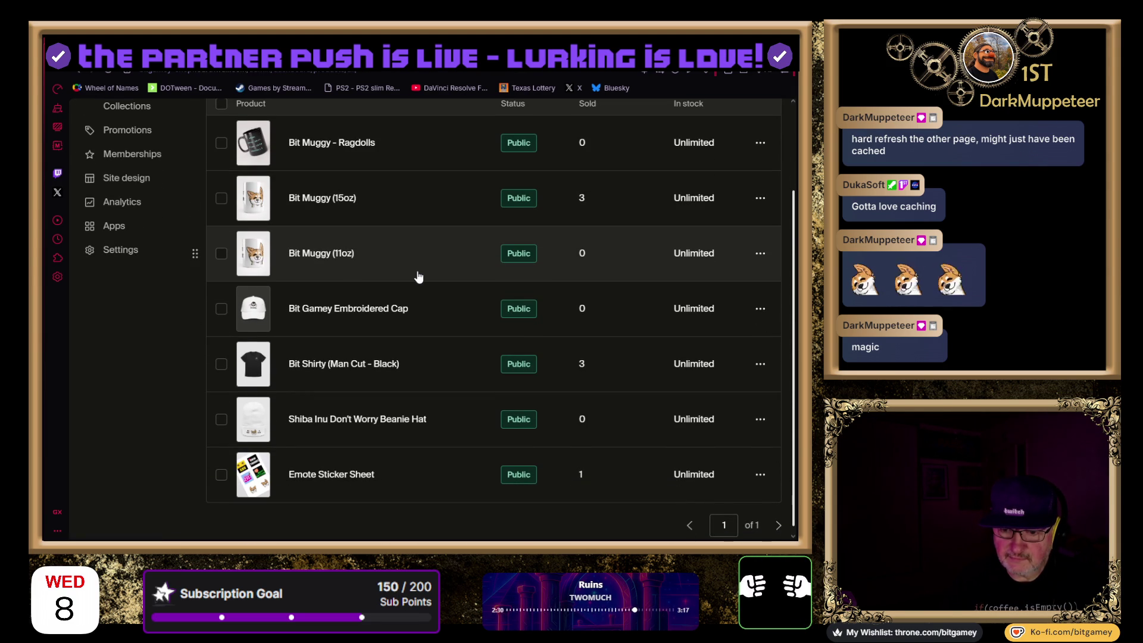
pyautogui.scroll(-1, 419, 277)
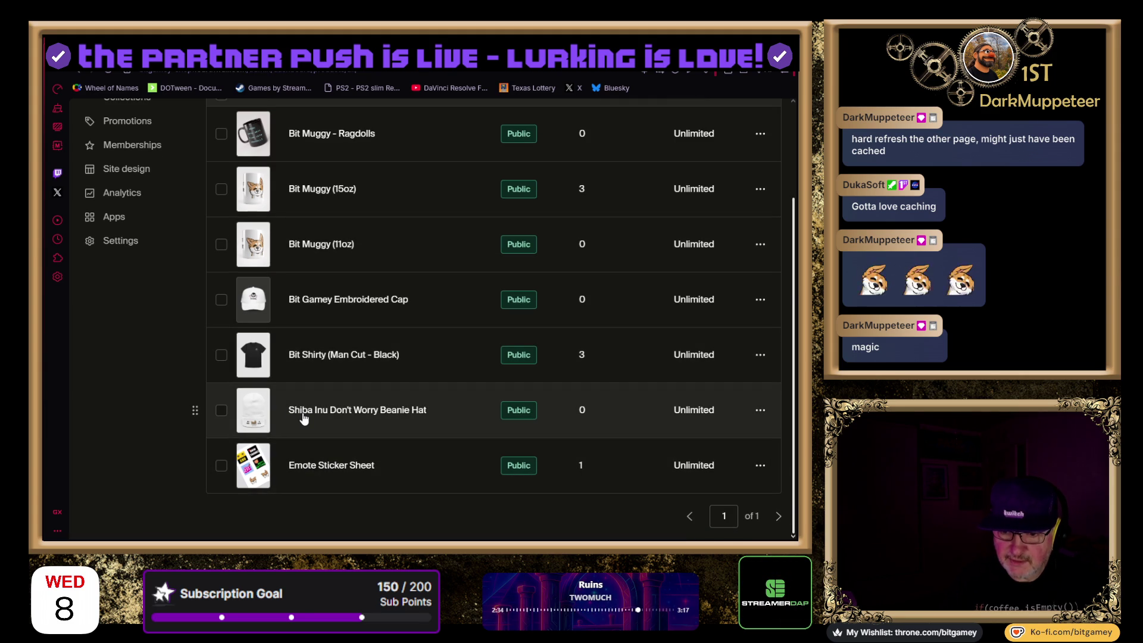
pyautogui.click(756, 414)
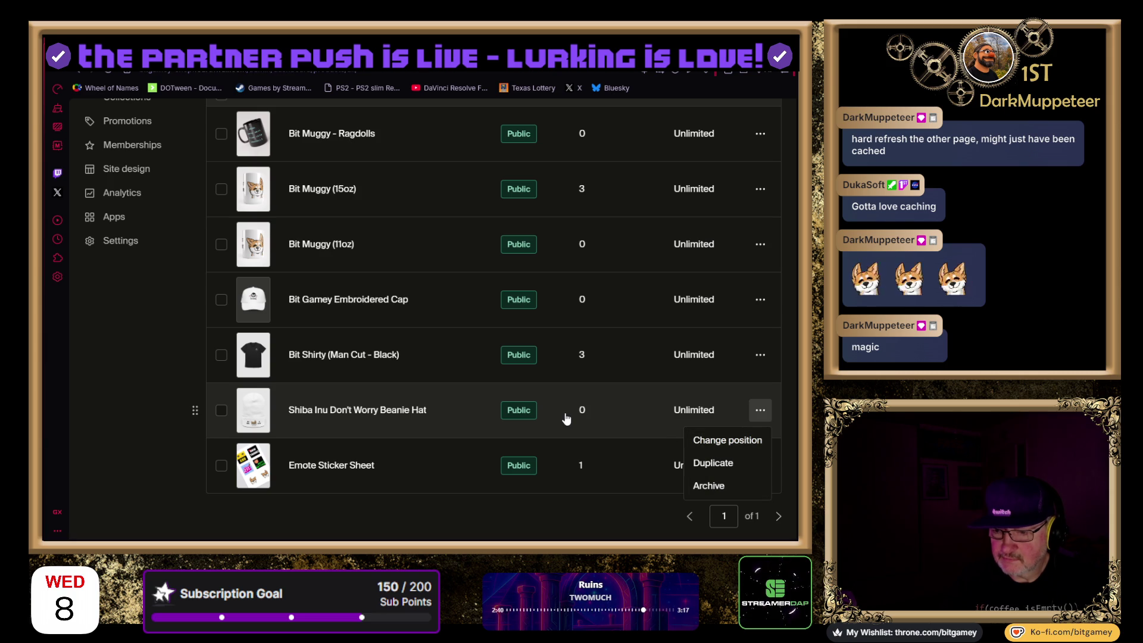
pyautogui.click(417, 410)
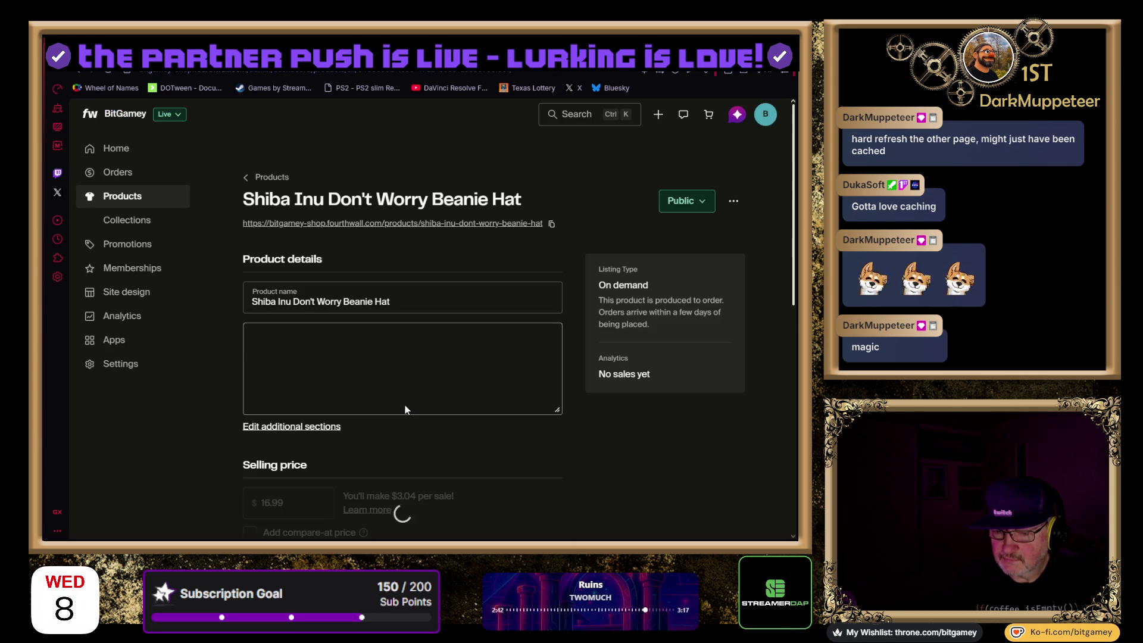
# Change the beanie's selling price from 16.99 to 14.95, leaving $1 earnings per sale
pyautogui.scroll(-2, 256, 399)
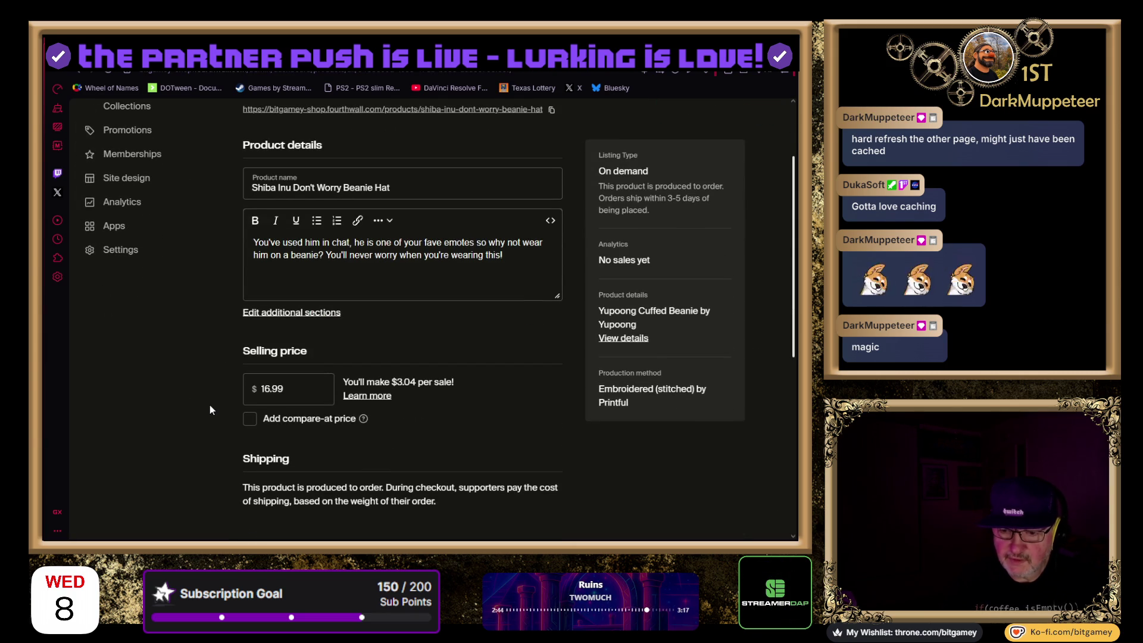
pyautogui.click(268, 390)
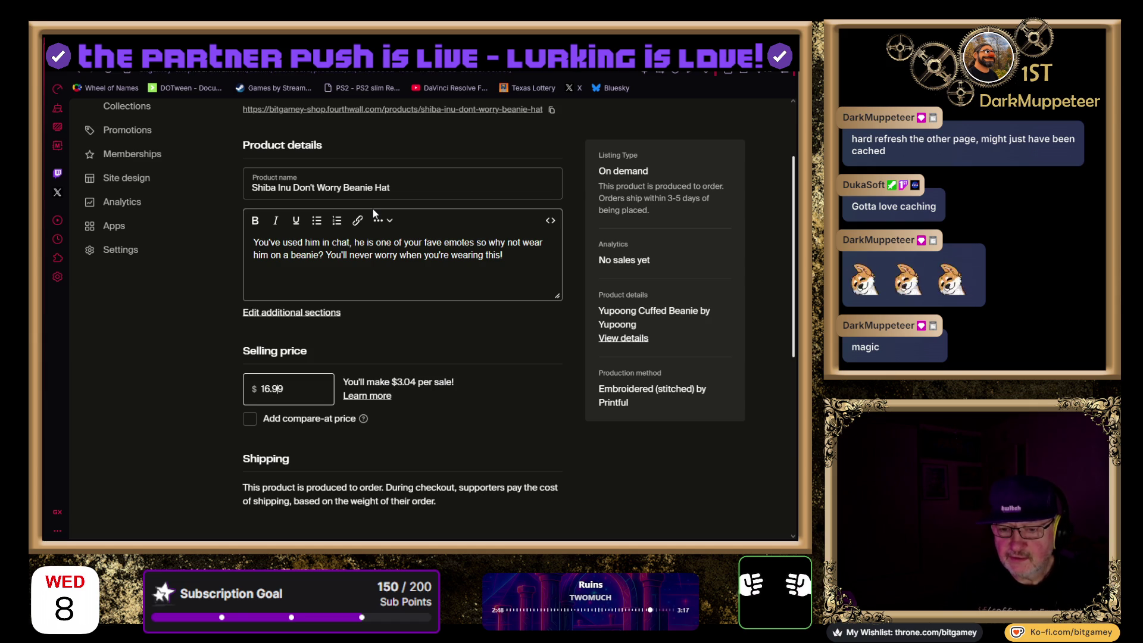
pyautogui.hotkey('shift', 'Left')
pyautogui.write('5')
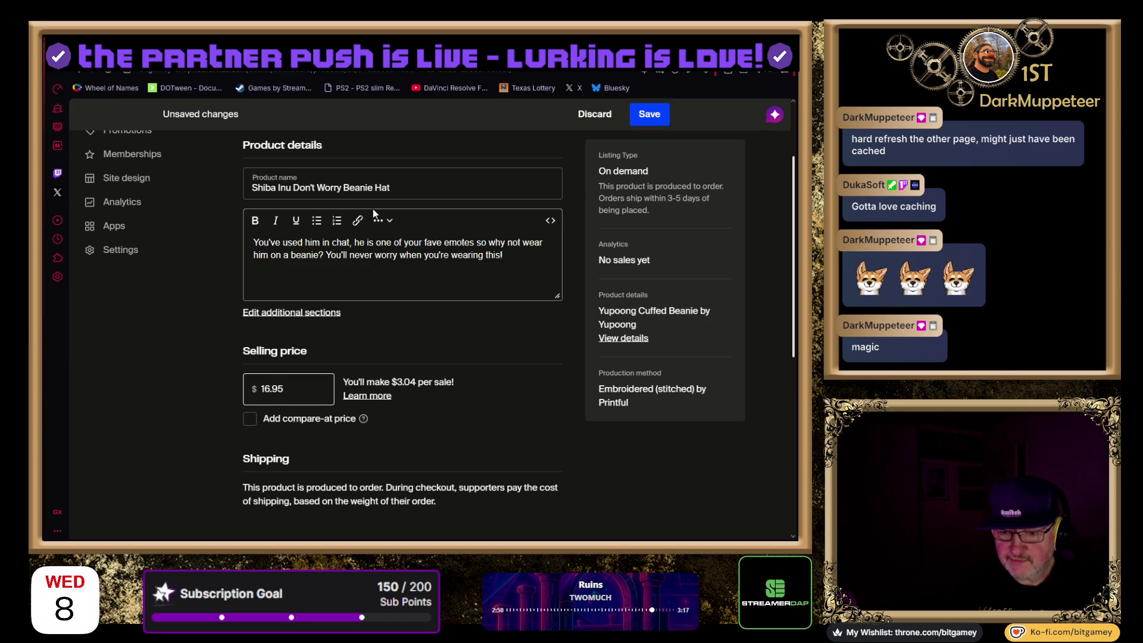
pyautogui.press('Tab')
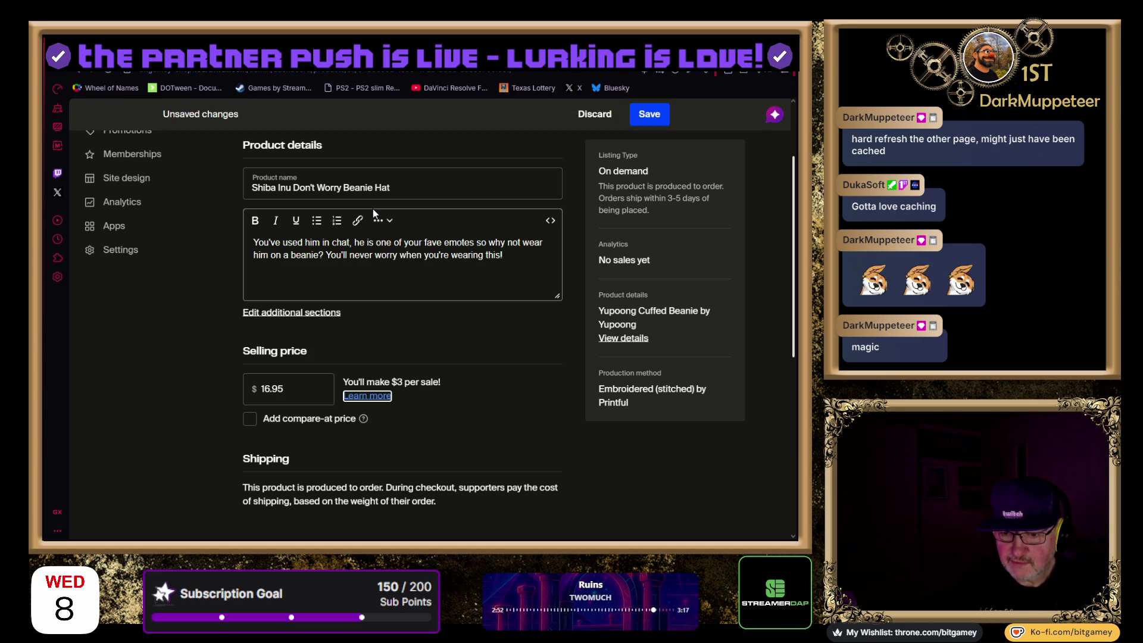
pyautogui.click(265, 390)
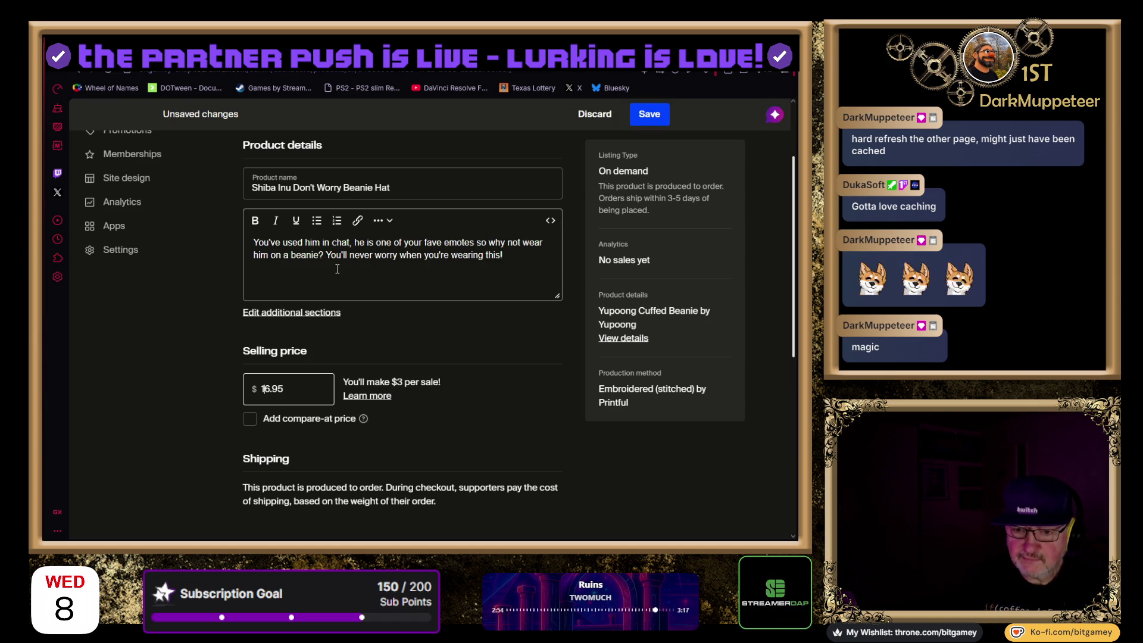
pyautogui.hotkey('shift', 'Left')
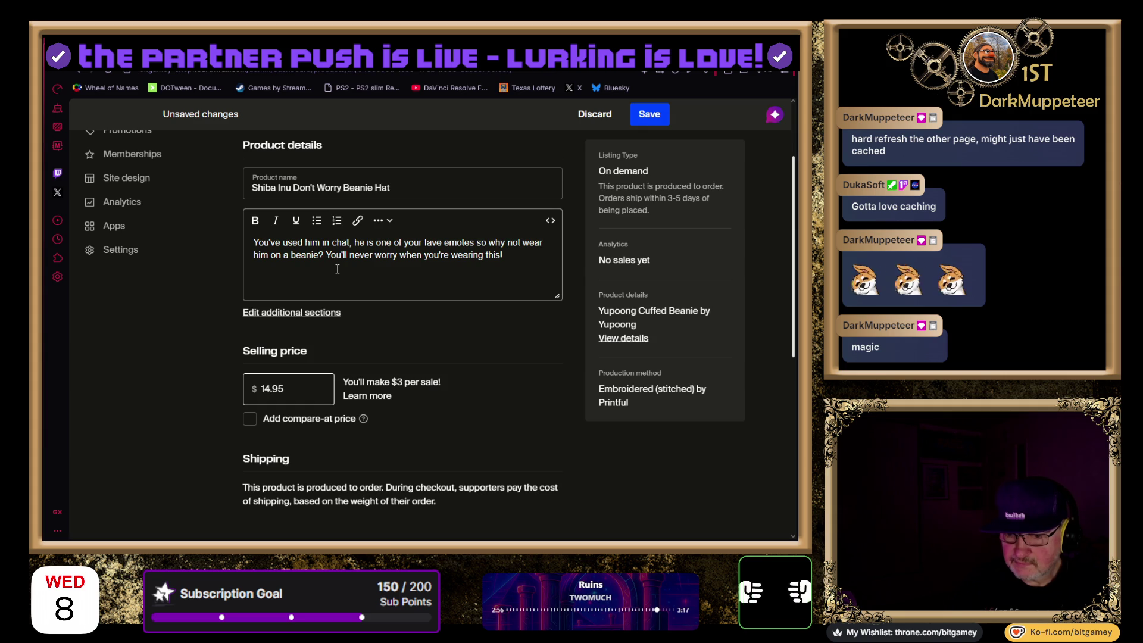
pyautogui.press('Tab')
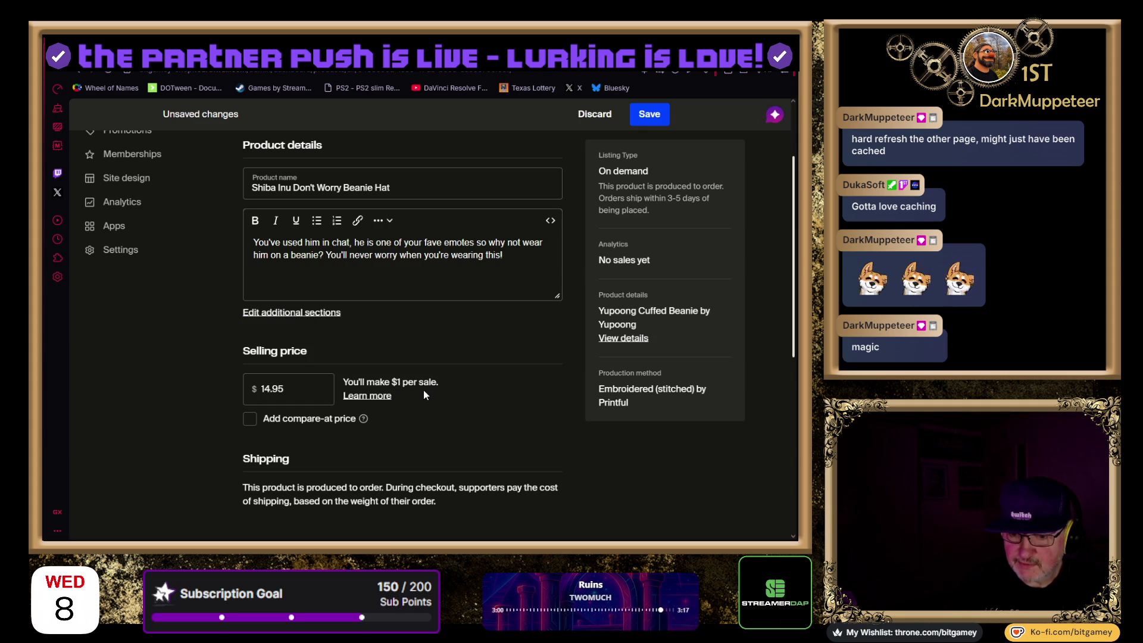
pyautogui.scroll(-4, 532, 391)
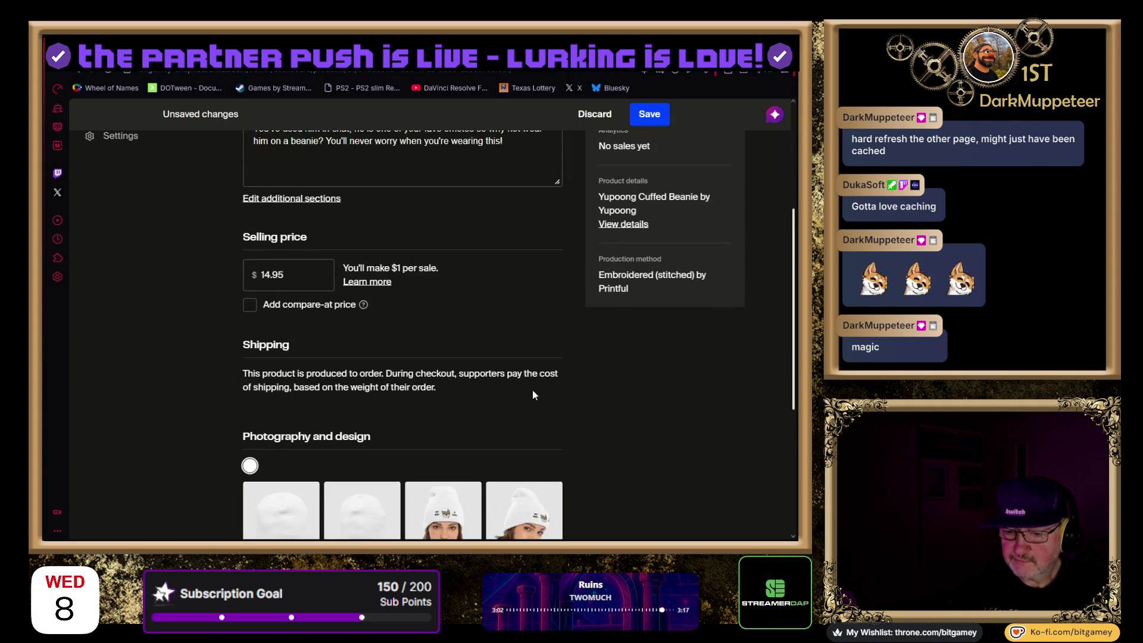
# Preview the second and fifth beanie photos, staying on the page when asked to leave
pyautogui.scroll(-2, 525, 386)
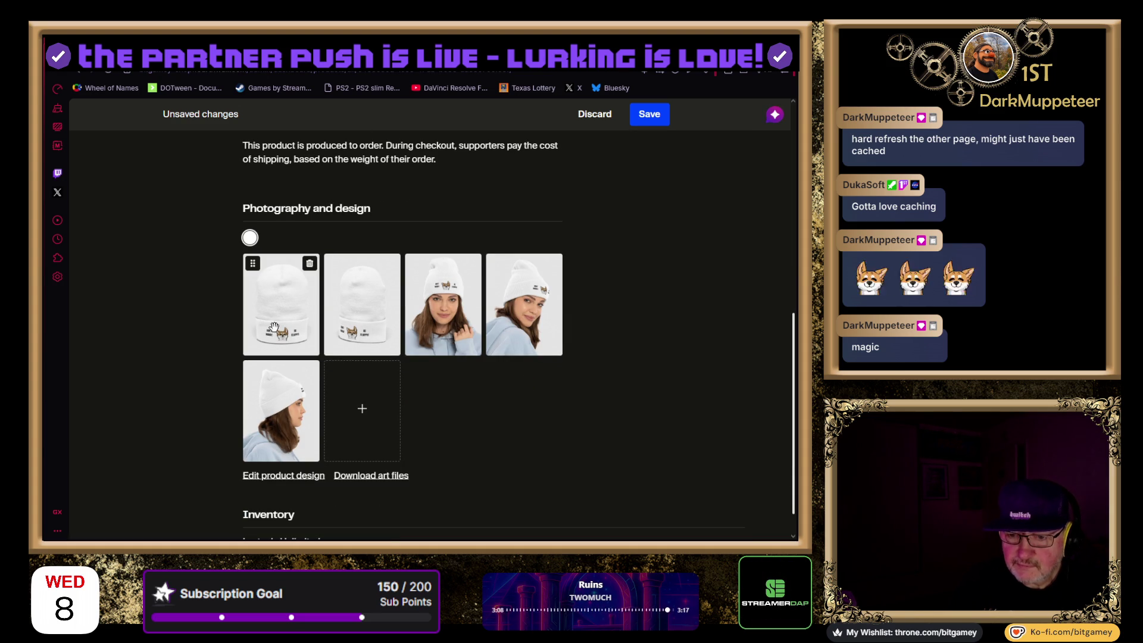
pyautogui.click(384, 268)
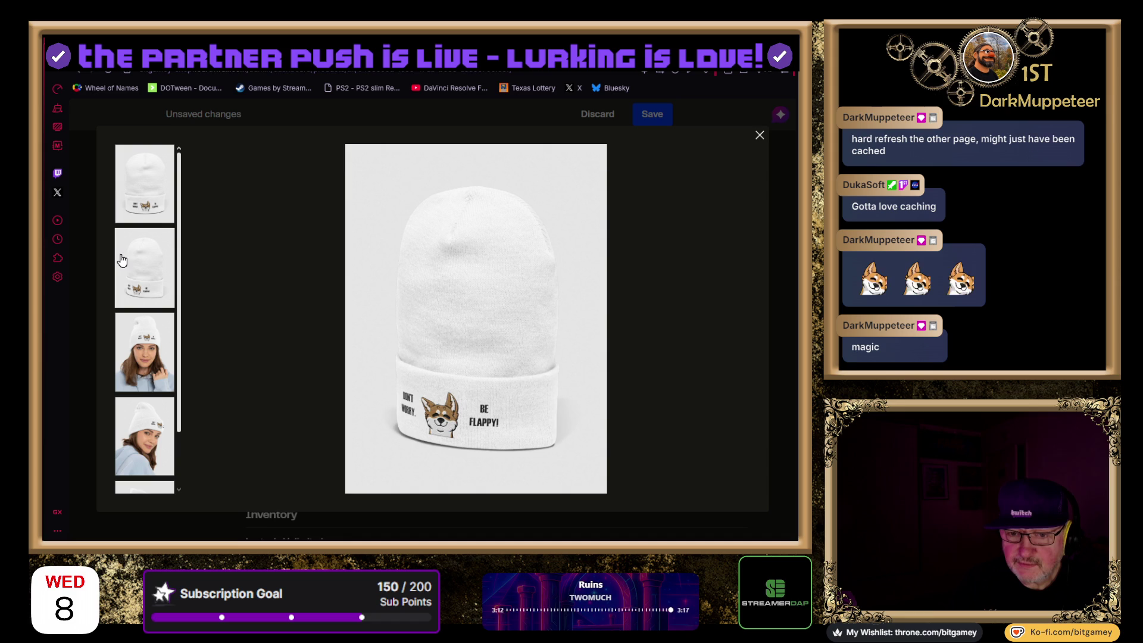
pyautogui.click(75, 69)
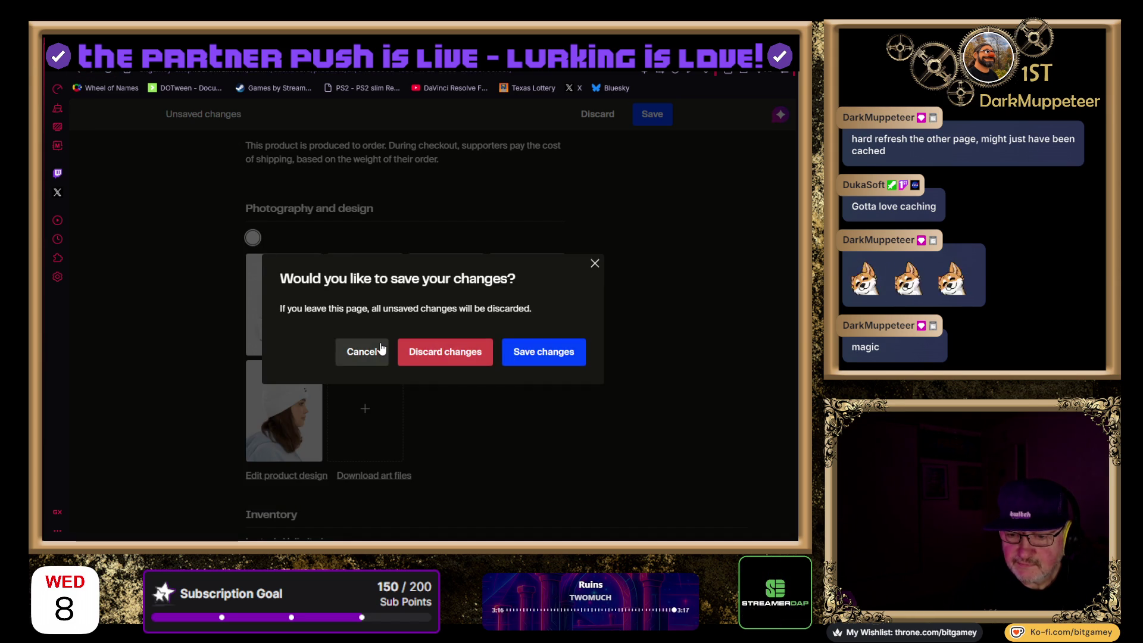
pyautogui.click(351, 350)
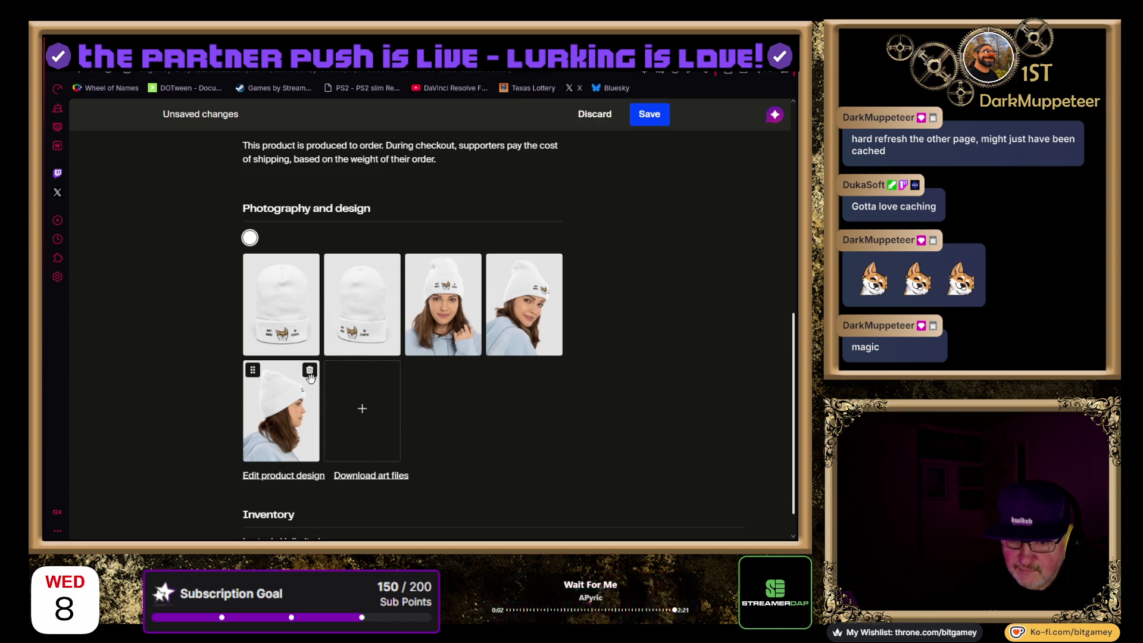
pyautogui.click(304, 382)
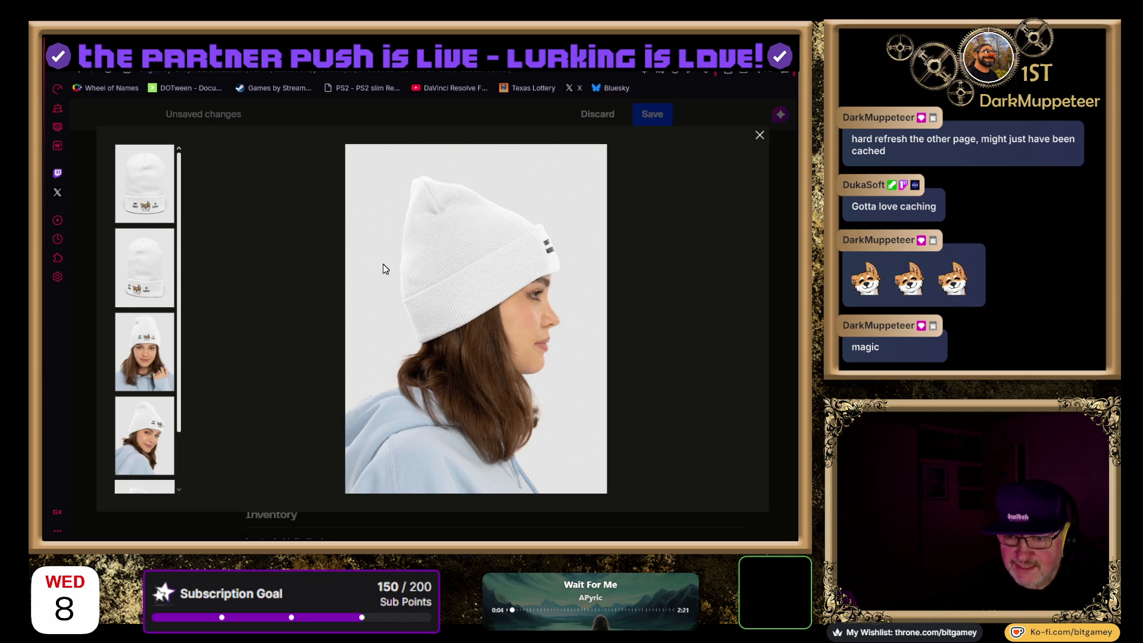
pyautogui.click(760, 135)
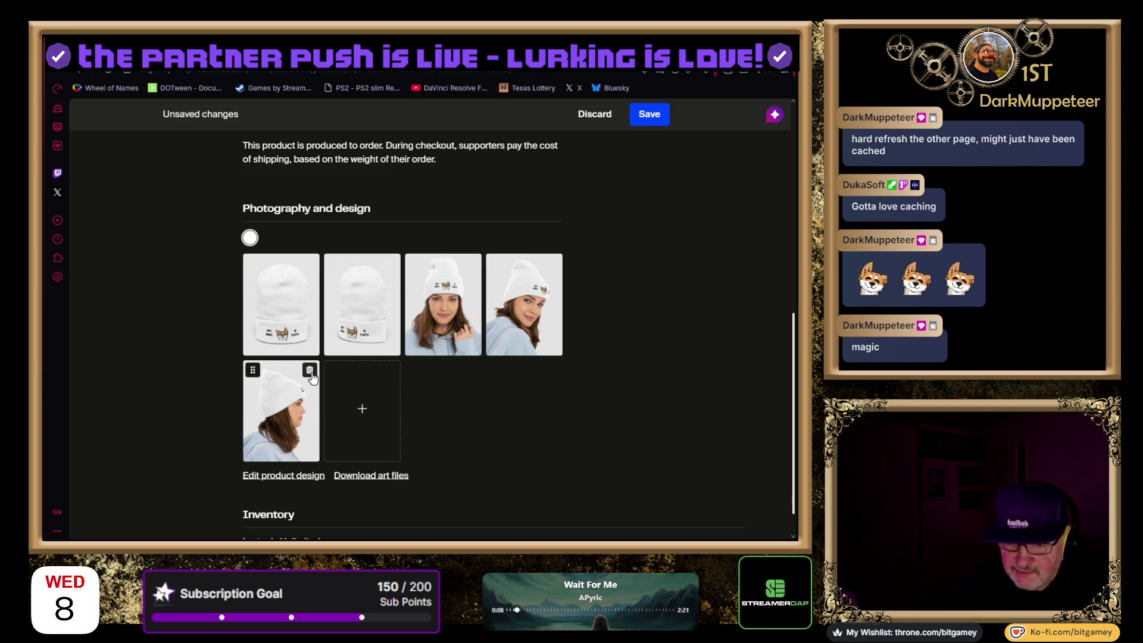
# Delete the fifth, fourth and second beanie photos, then start moving the woman photo first
pyautogui.click(310, 372)
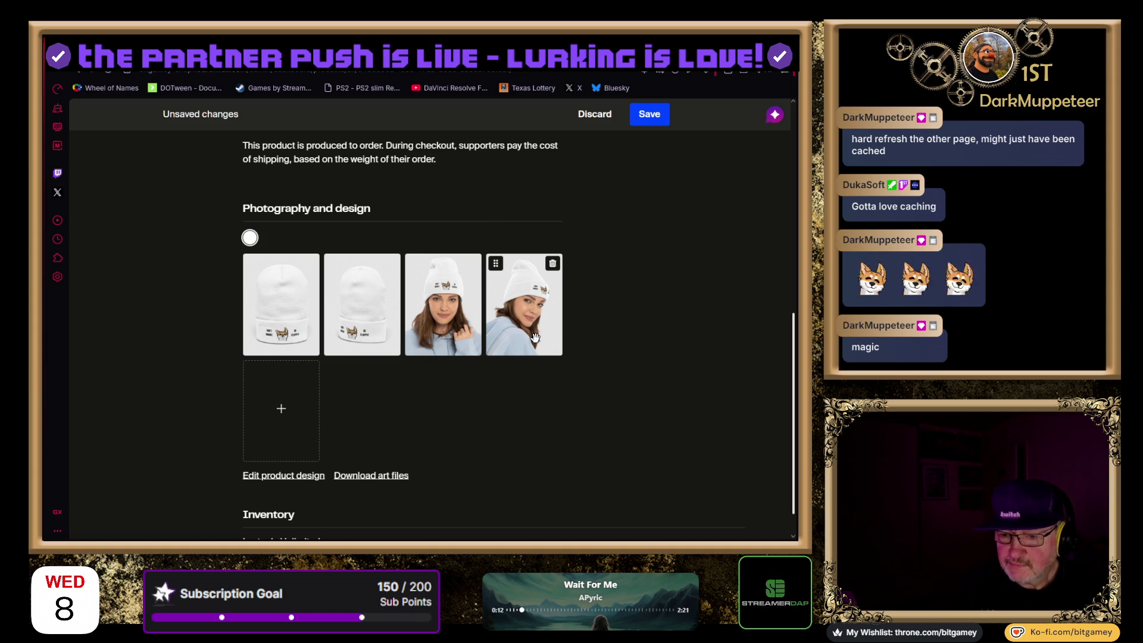
pyautogui.click(551, 266)
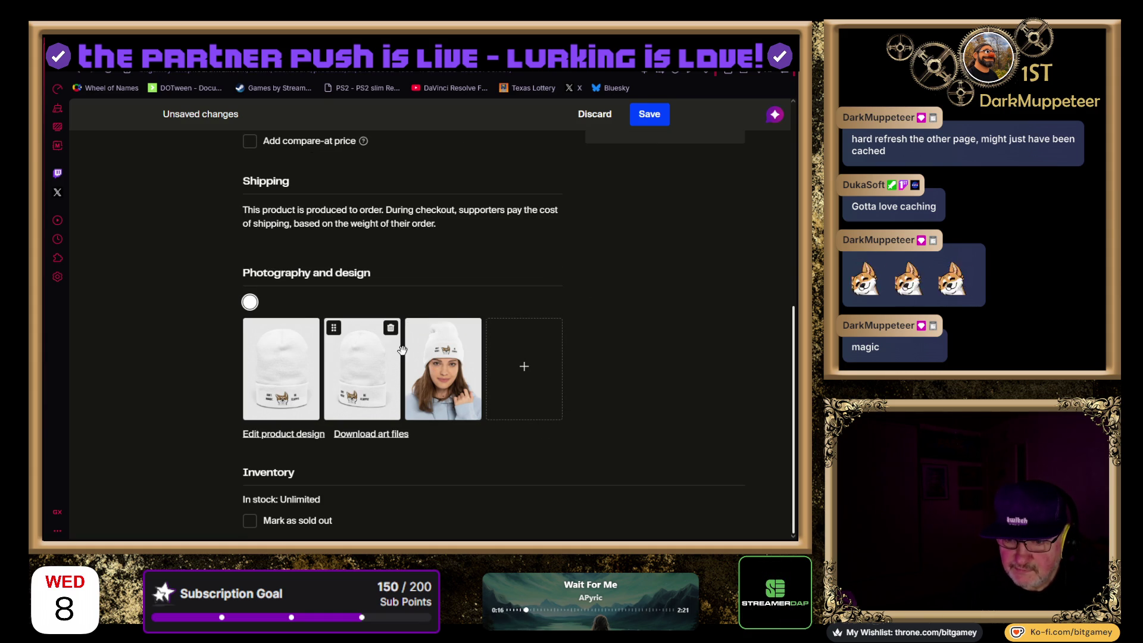
pyautogui.click(380, 335)
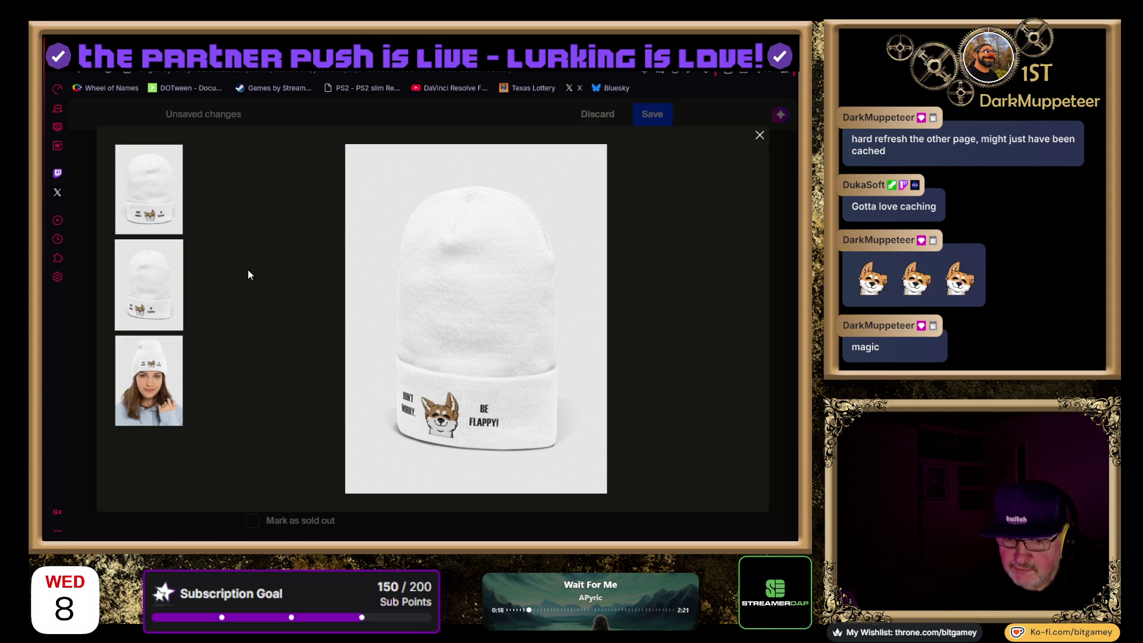
pyautogui.click(758, 136)
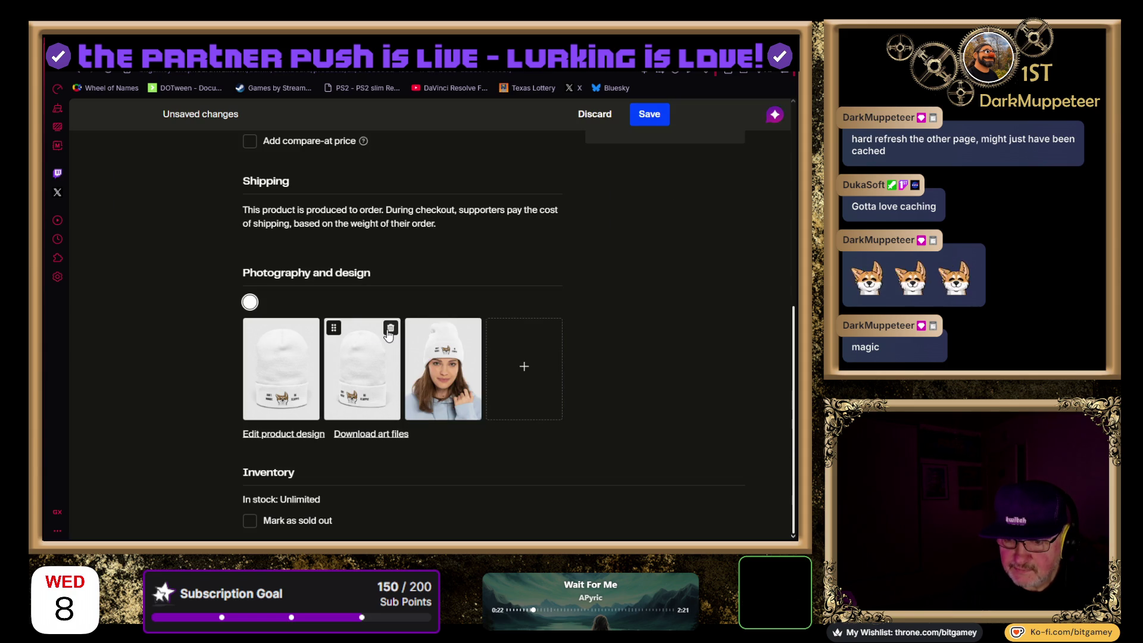
pyautogui.click(388, 332)
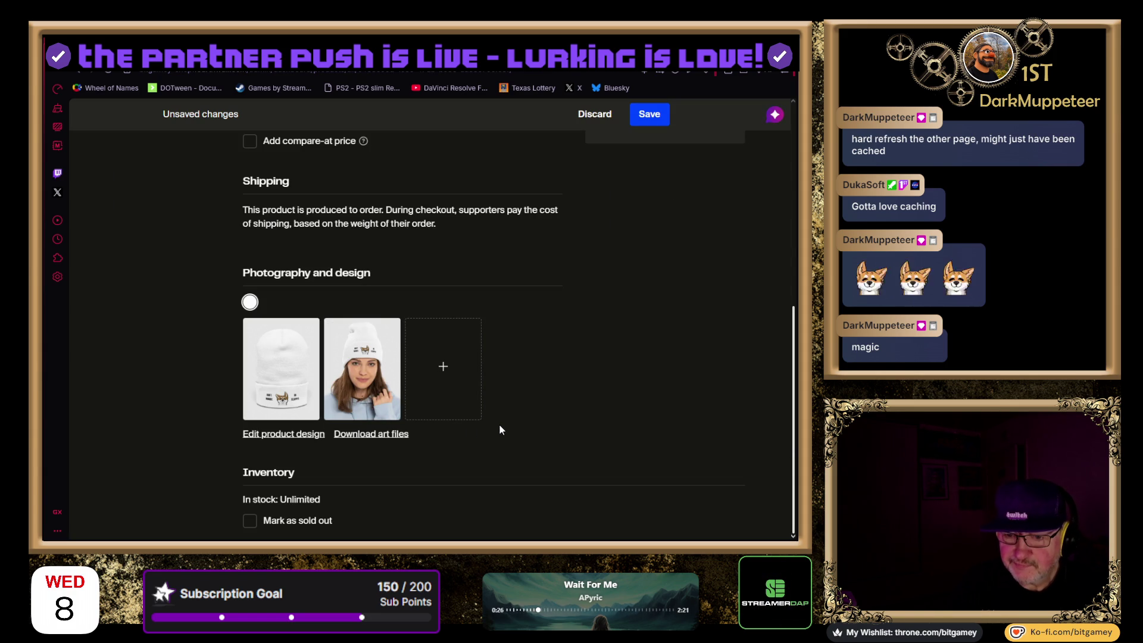
pyautogui.moveTo(370, 362); pyautogui.dragTo(288, 366)
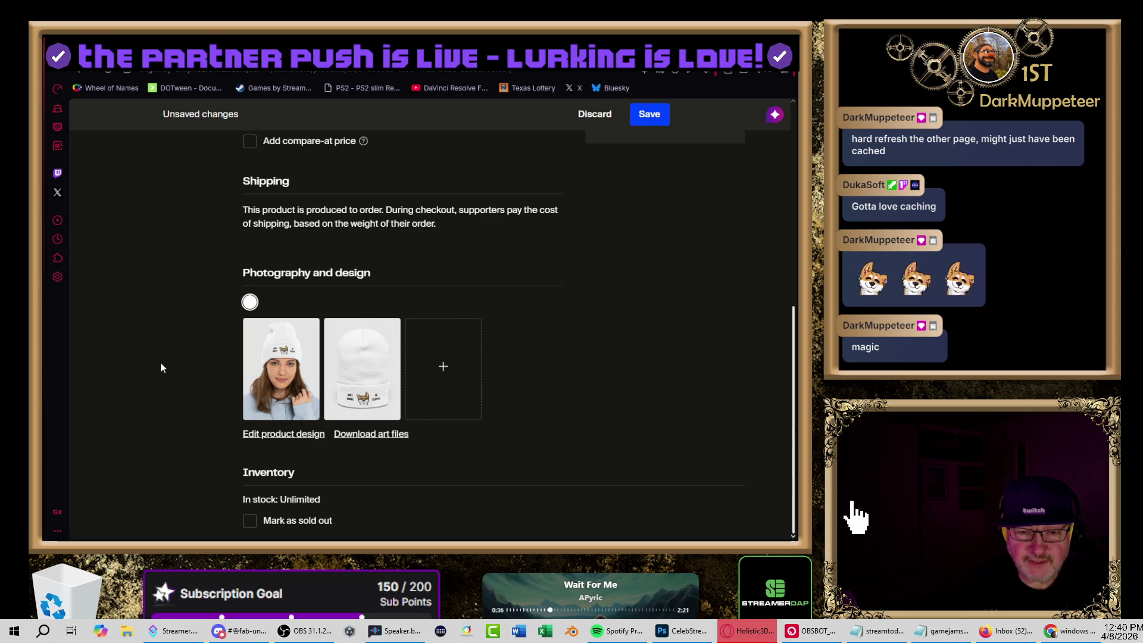
# Drag the photo of the woman wearing the beanie into the first gallery slot
pyautogui.moveTo(937, 497); pyautogui.dragTo(72, 605)
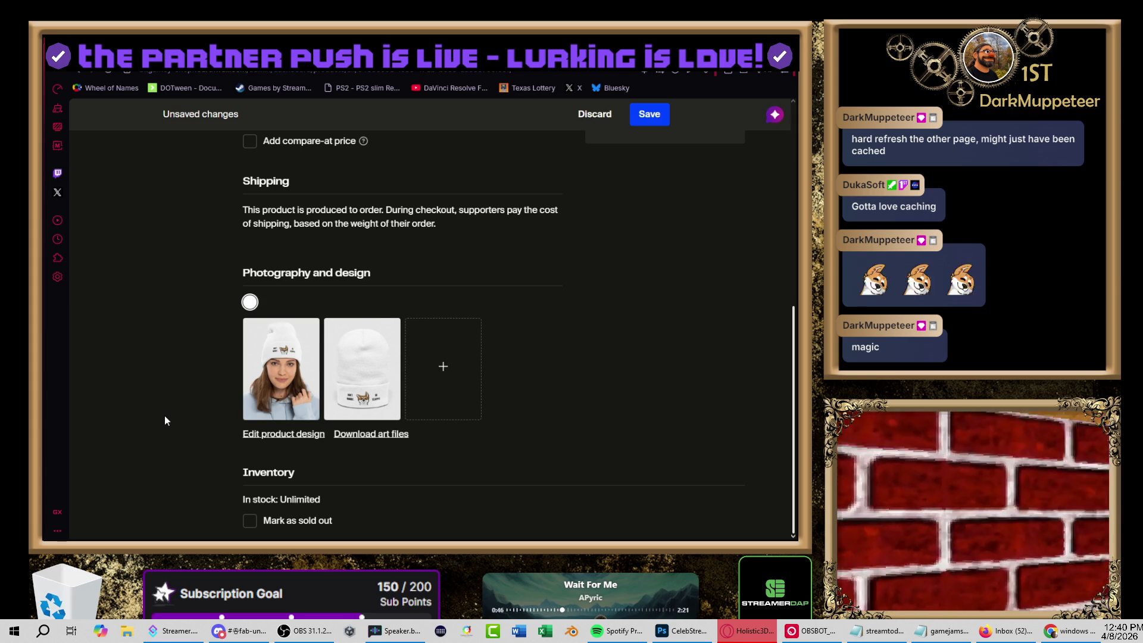
pyautogui.scroll(7, 622, 356)
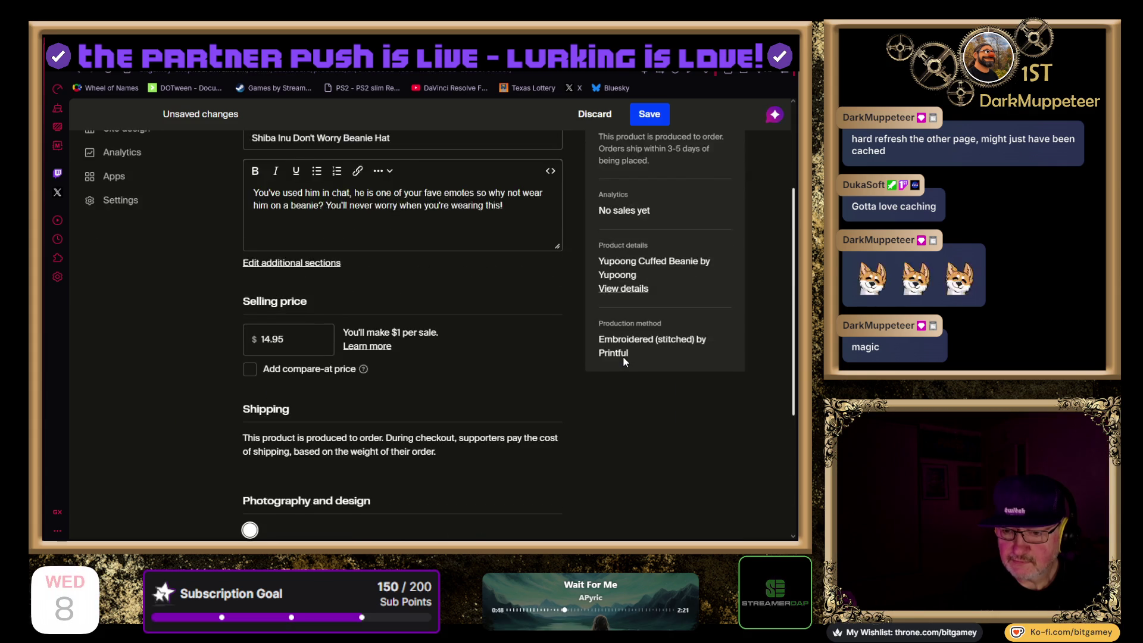
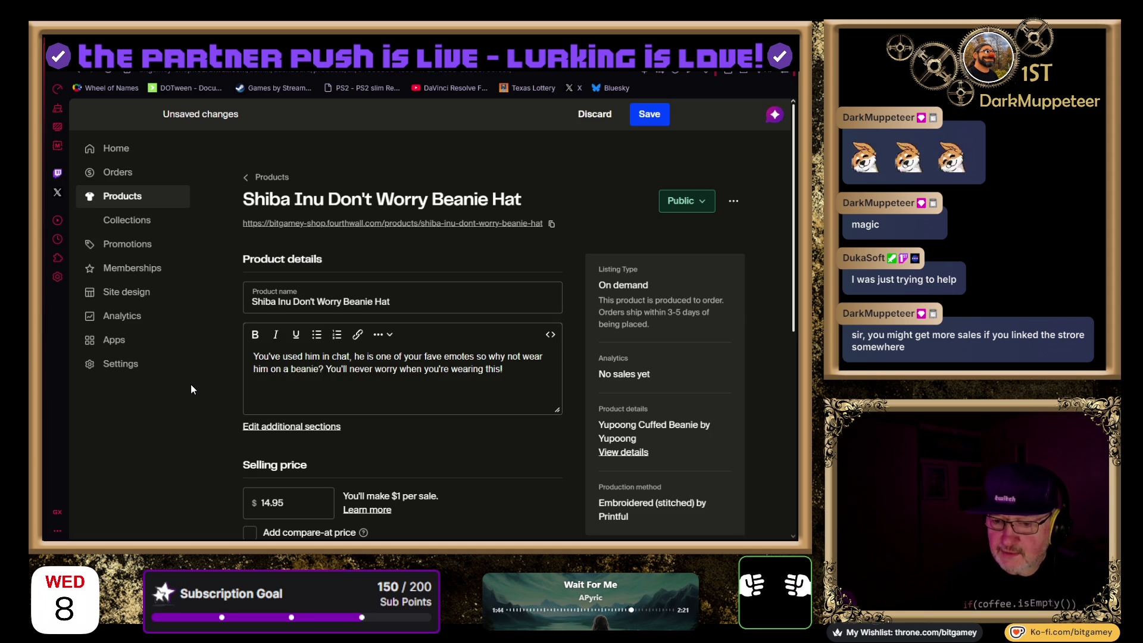
# Save the Shiba Inu Don't Worry Beanie Hat at 14.95 and return to the products list
pyautogui.scroll(-3, 197, 381)
pyautogui.scroll(-2, 202, 377)
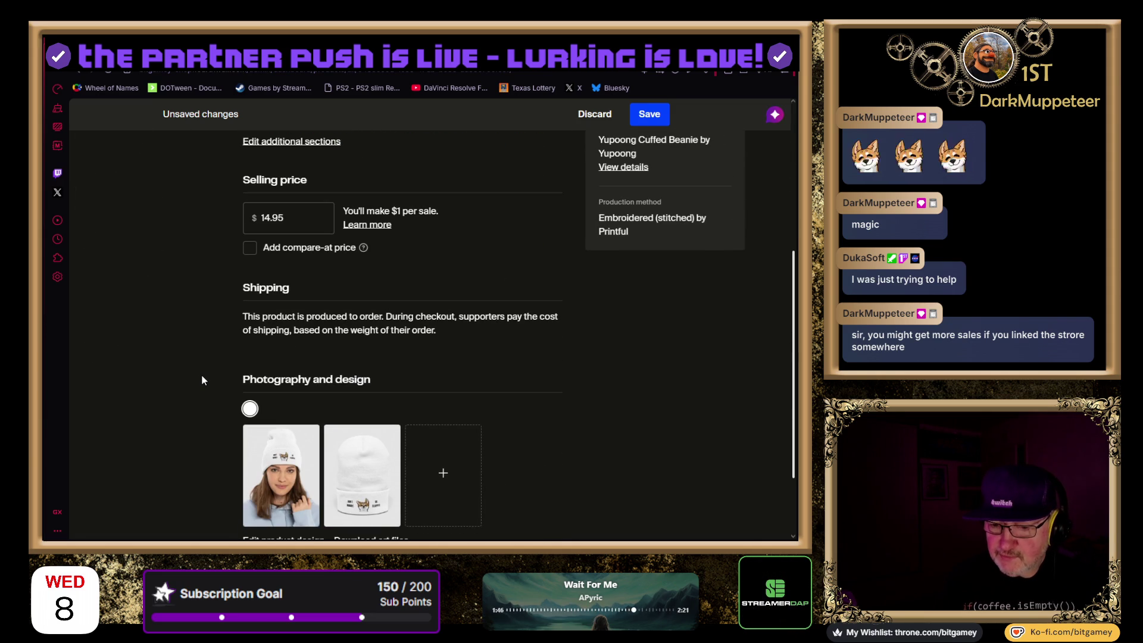
pyautogui.scroll(-2, 202, 376)
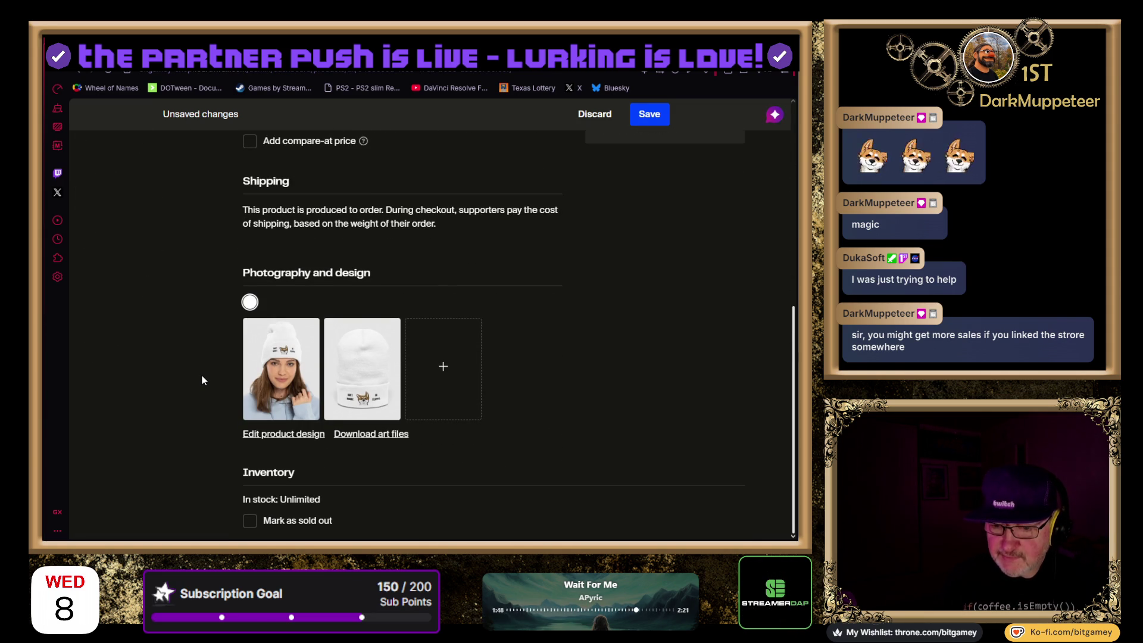
pyautogui.scroll(10, 205, 366)
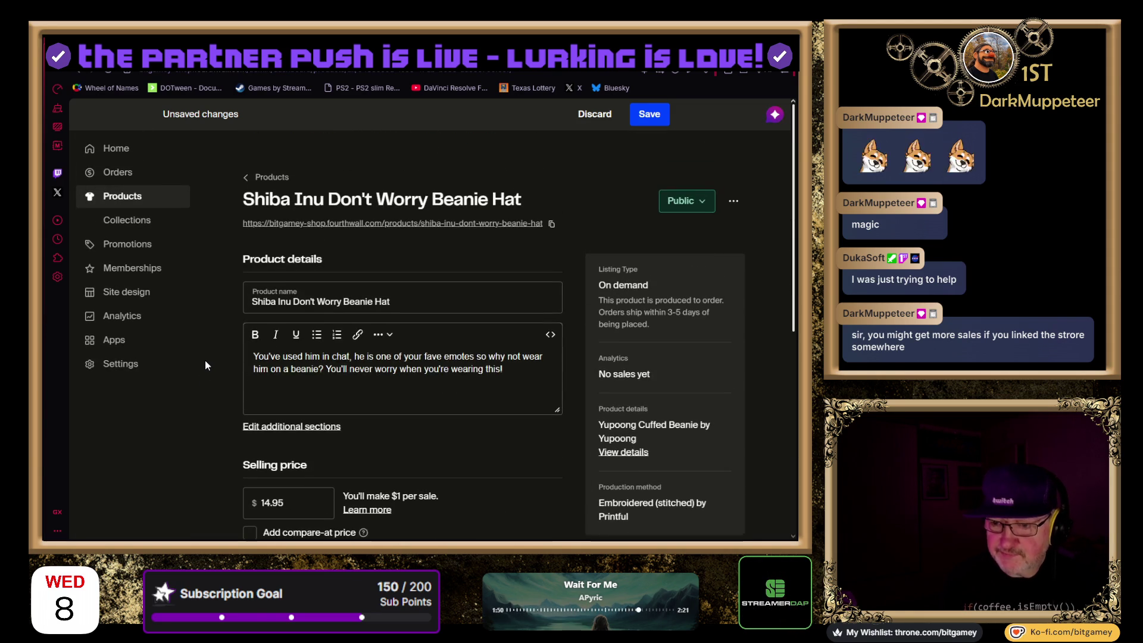
pyautogui.click(658, 126)
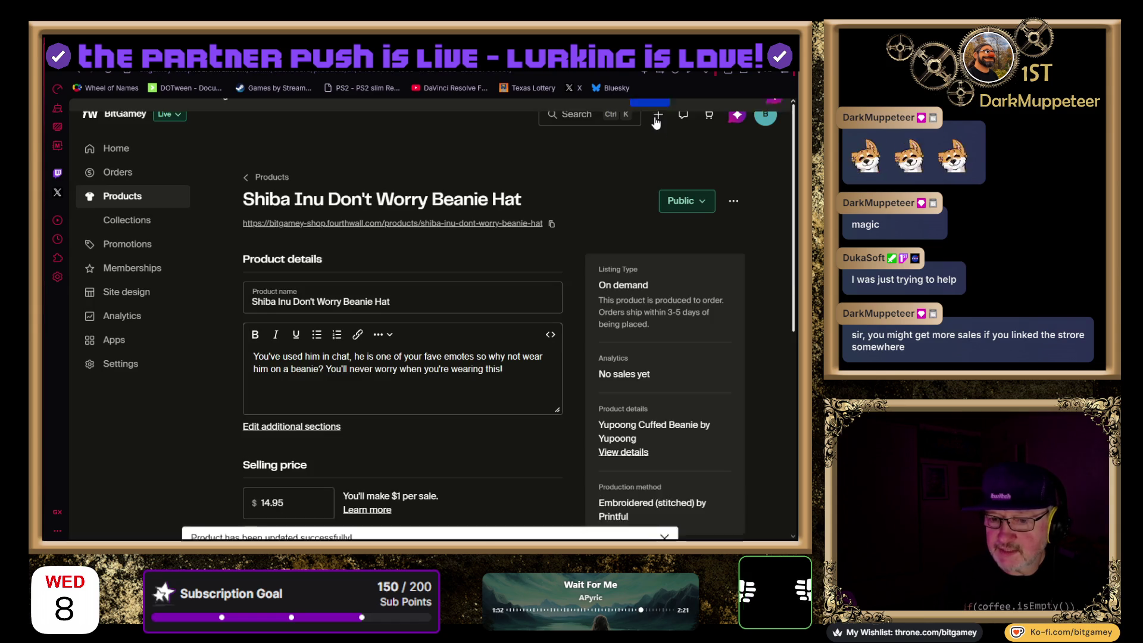
pyautogui.click(279, 179)
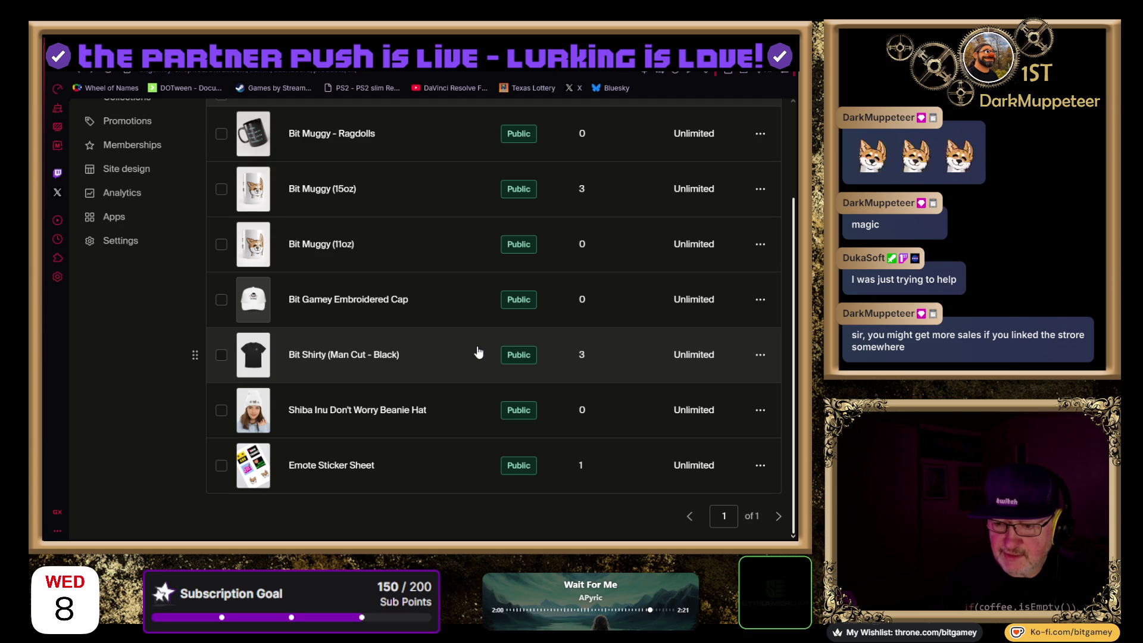
# Bring up the Bit Shirty product and dismiss the Offer error message
pyautogui.click(376, 354)
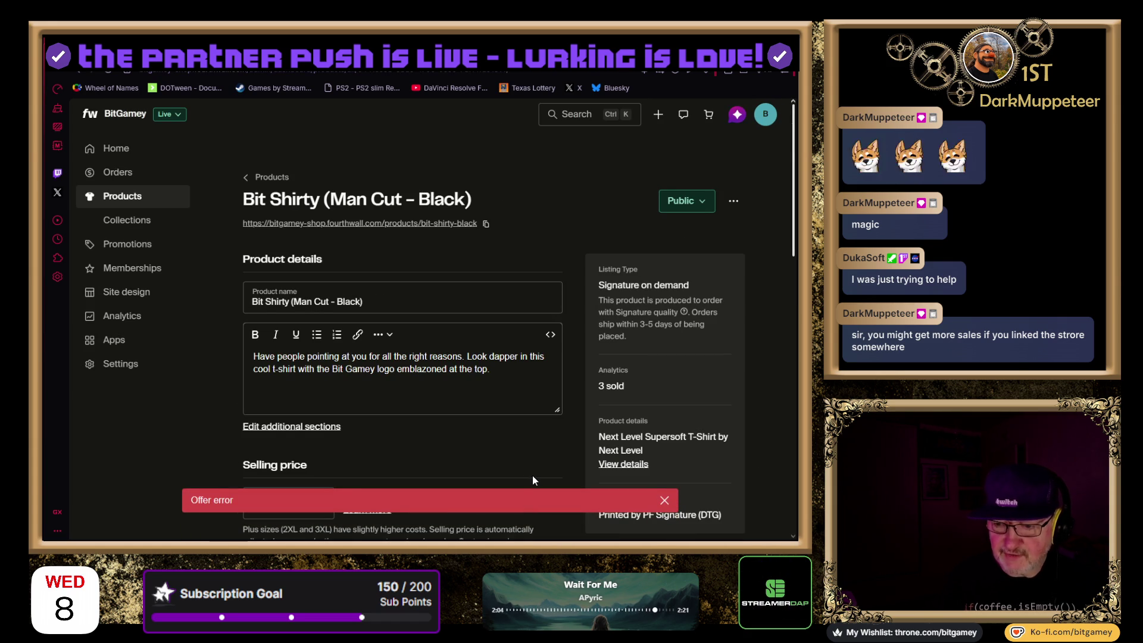
pyautogui.scroll(-2, 637, 374)
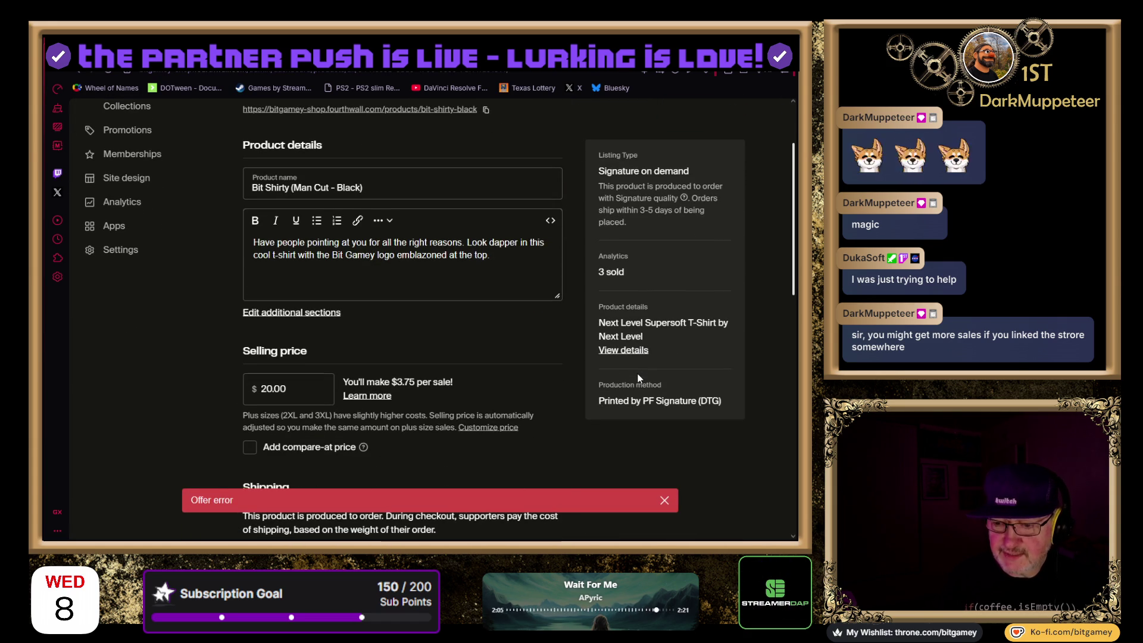
pyautogui.click(665, 501)
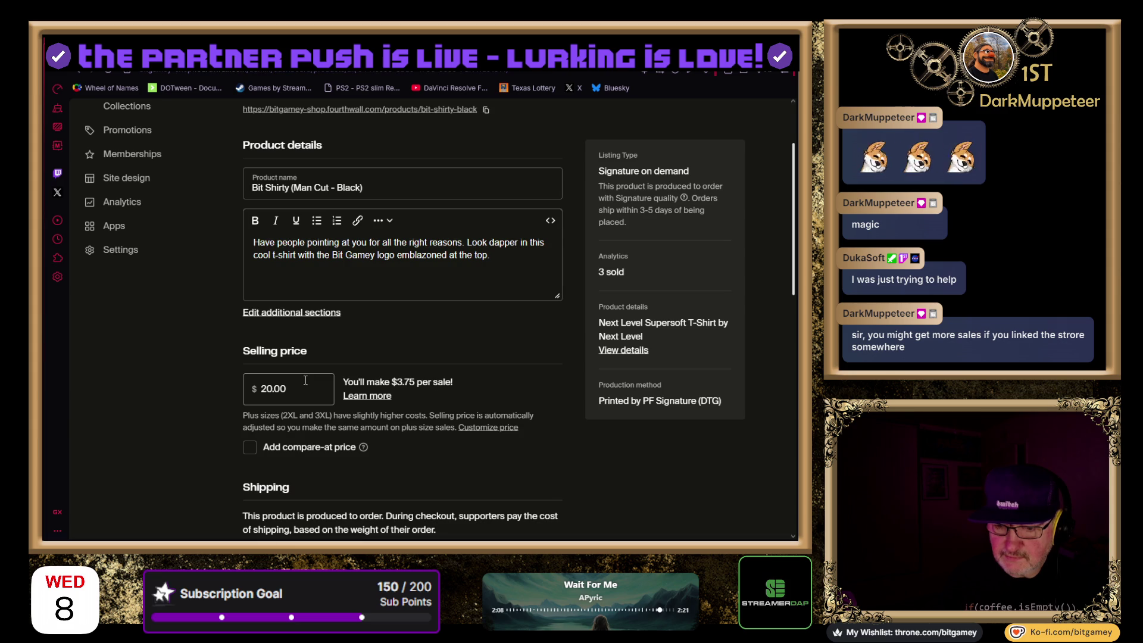
# Change the Bit Shirty selling price from 20.00 to 17.95
pyautogui.doubleClick(237, 382)
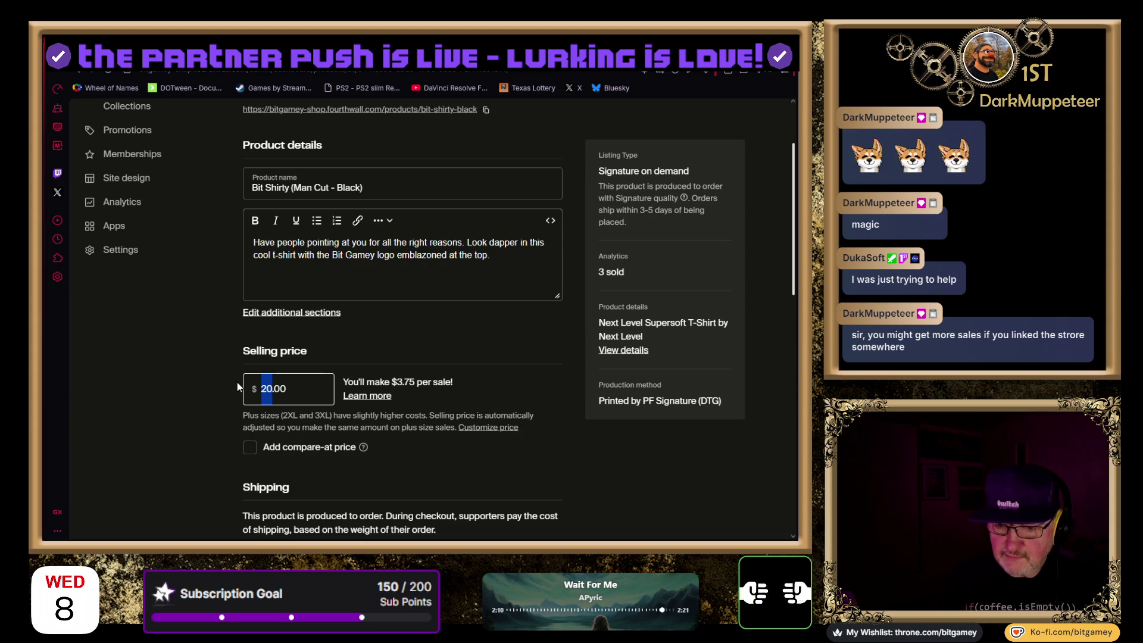
pyautogui.write('17')
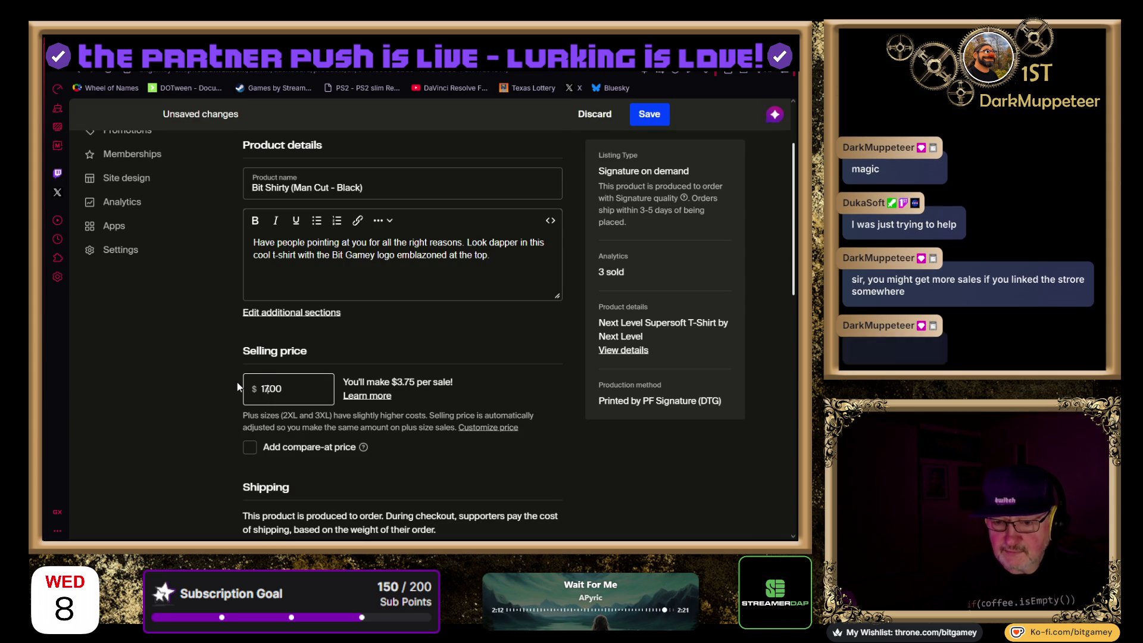
pyautogui.press('Tab')
pyautogui.hotkey('shift', 'Tab')
pyautogui.press('Right')
pyautogui.hotkey('shift', 'Left')
pyautogui.hotkey('shift', 'Left')
pyautogui.write('95')
pyautogui.press('Tab')
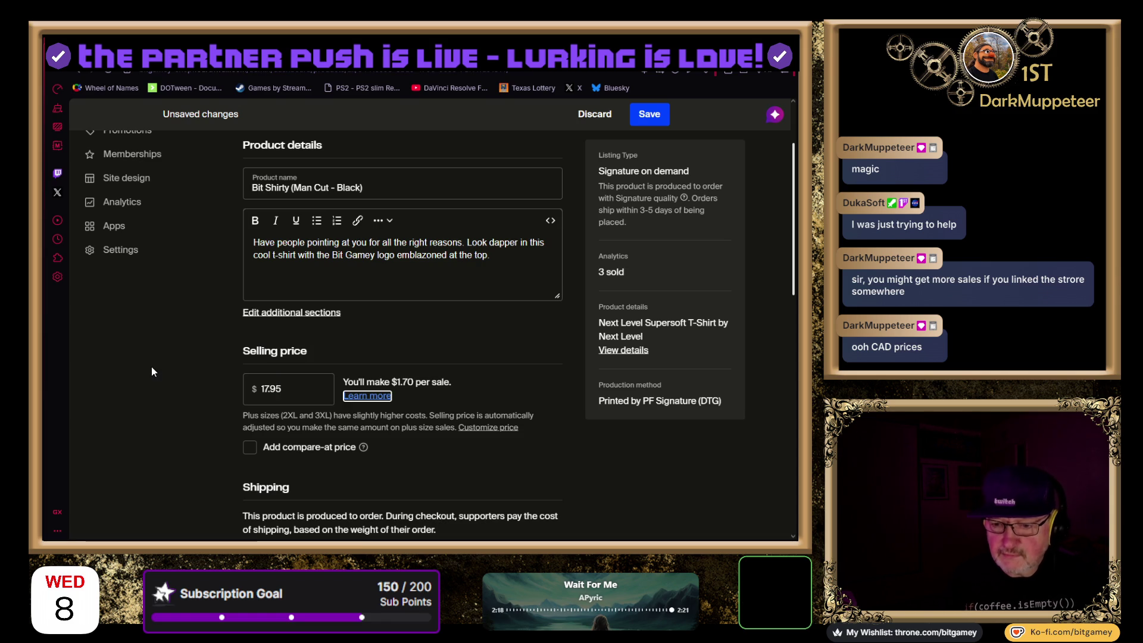
# Delete the back-view model photo and the side-view shirt photo from Bit Shirty
pyautogui.scroll(-1, 188, 394)
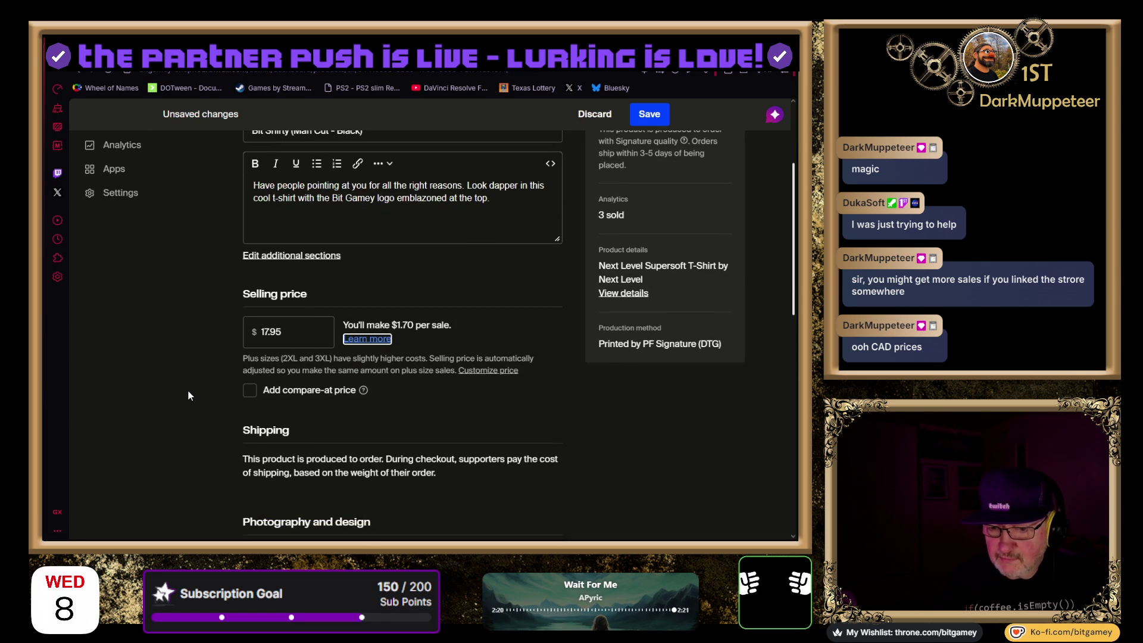
pyautogui.scroll(-1, 188, 392)
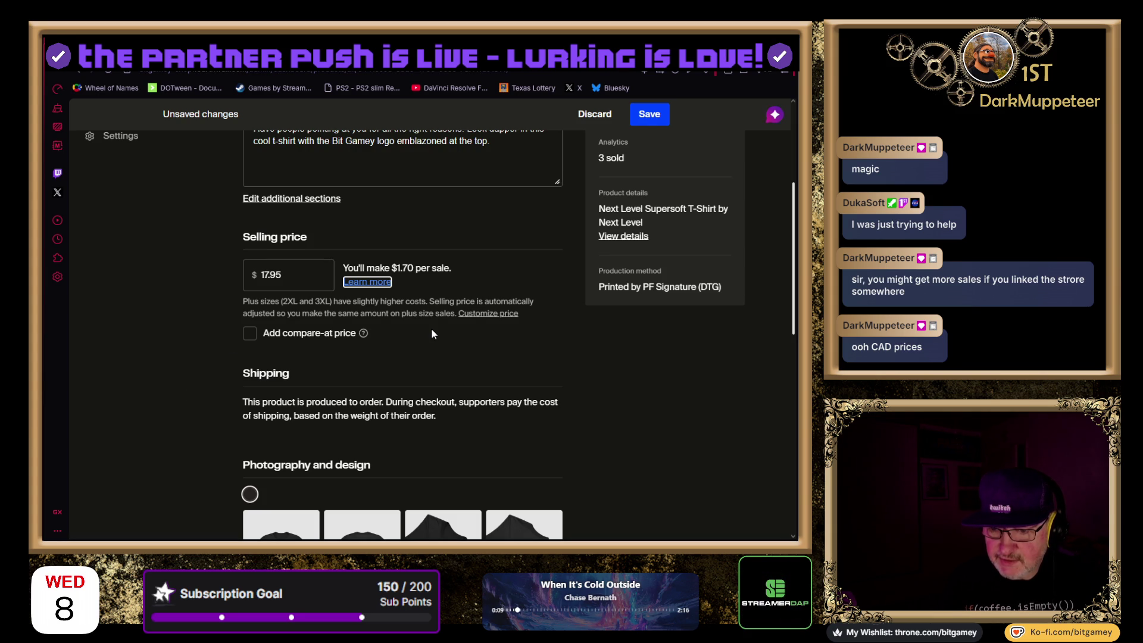
pyautogui.scroll(-2, 574, 383)
pyautogui.scroll(-3, 575, 387)
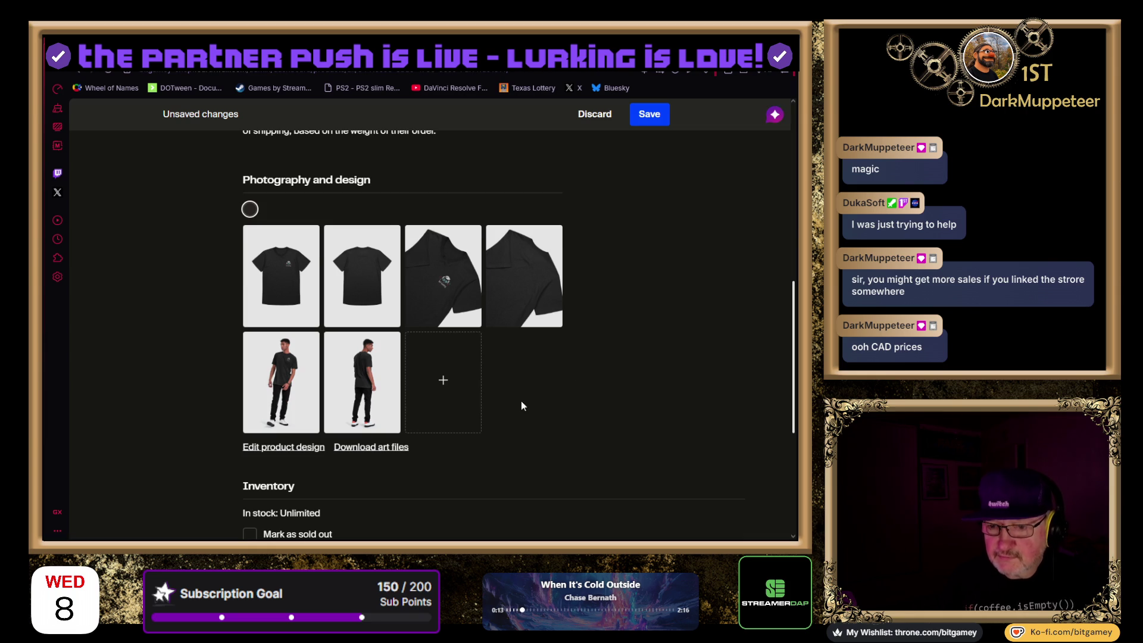
pyautogui.moveTo(387, 244)
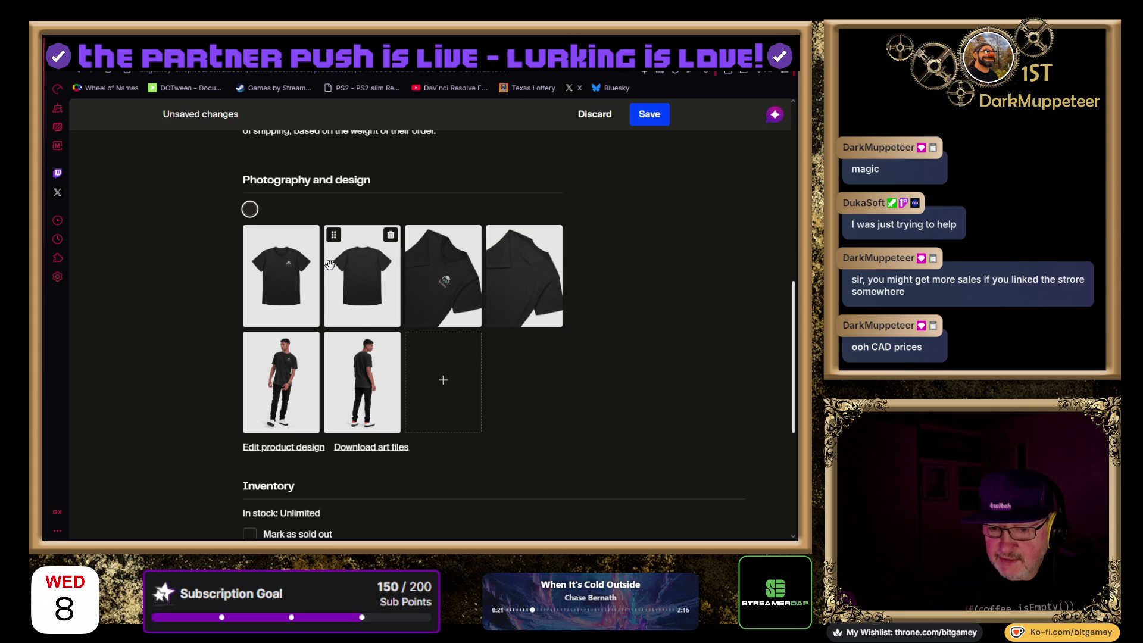
pyautogui.click(391, 348)
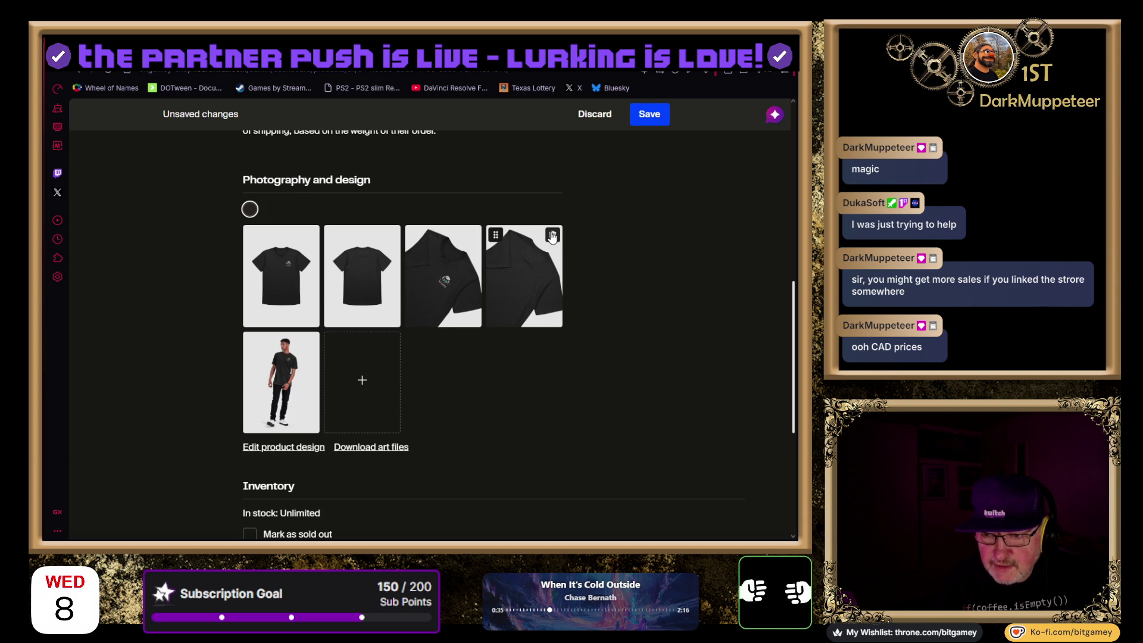
pyautogui.click(553, 235)
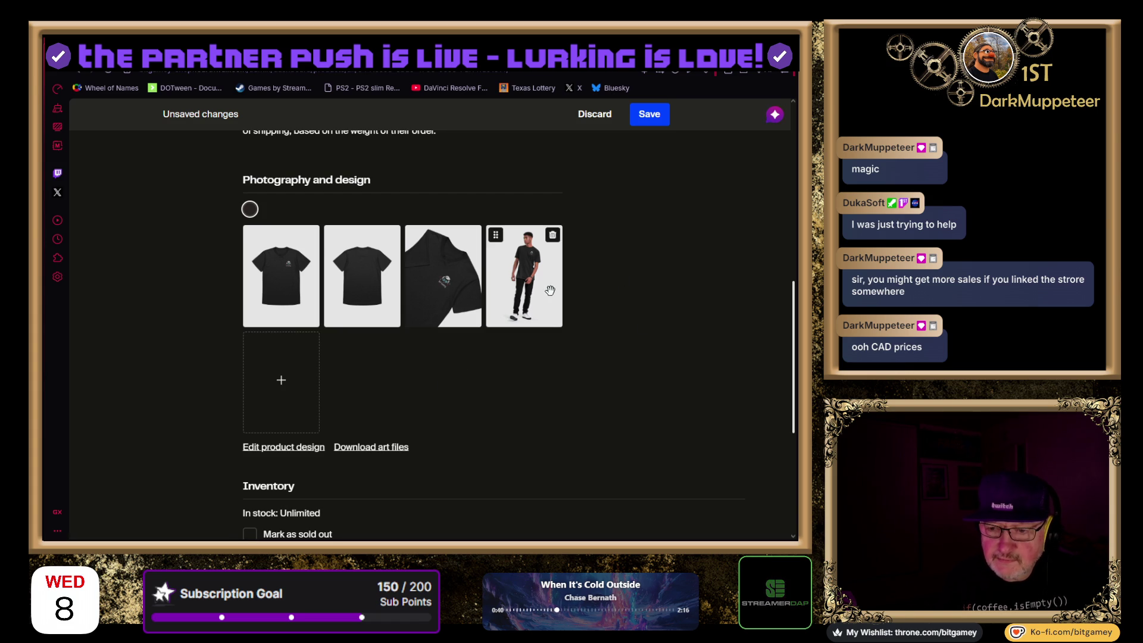
# Save the Bit Shirty product with its new 17.95 price
pyautogui.scroll(-5, 602, 374)
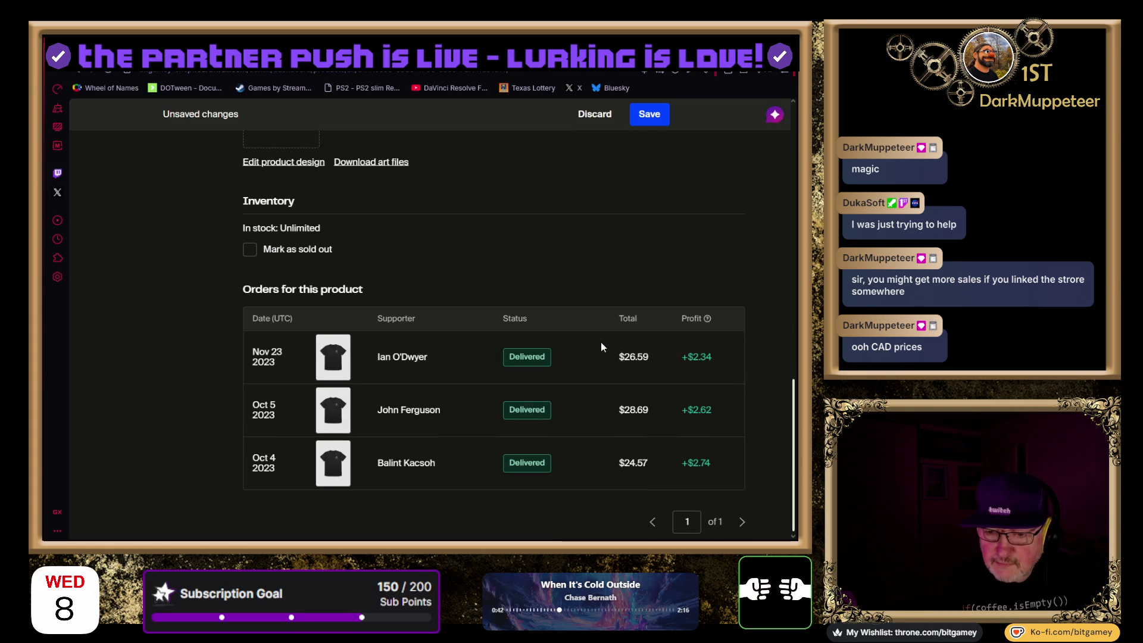
pyautogui.scroll(7, 602, 341)
pyautogui.scroll(3, 484, 329)
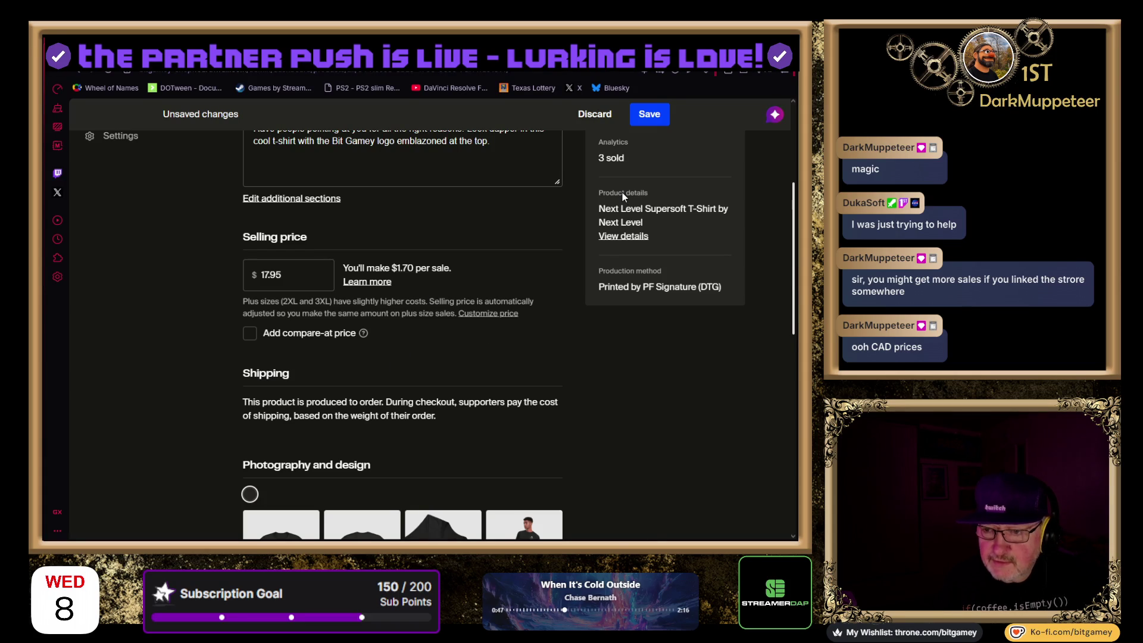
pyautogui.click(668, 122)
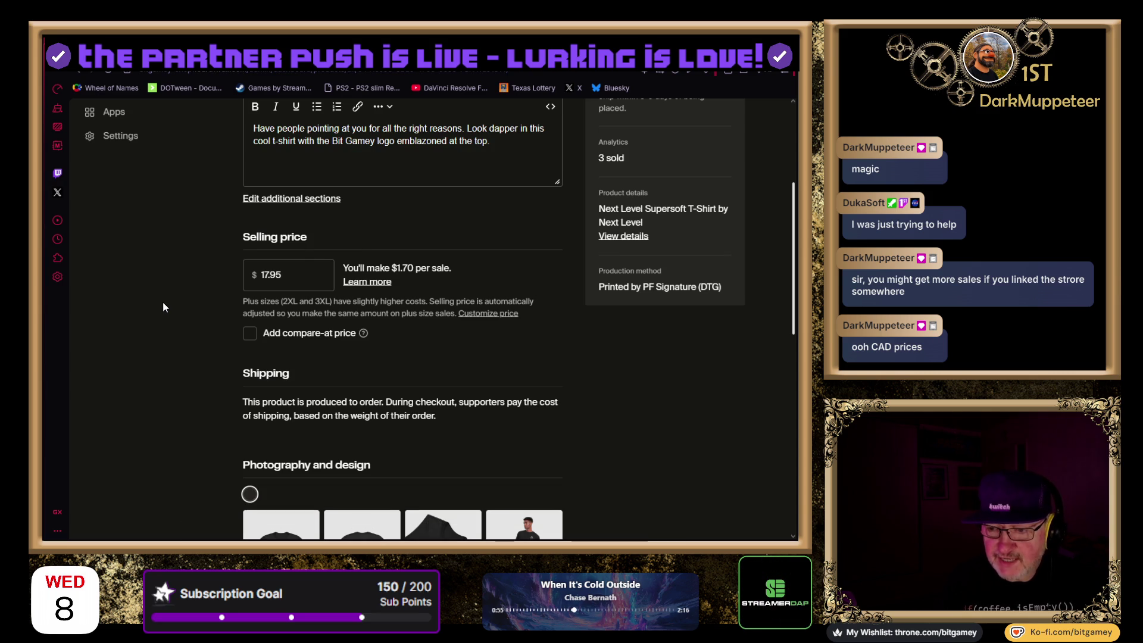
pyautogui.scroll(4, 159, 277)
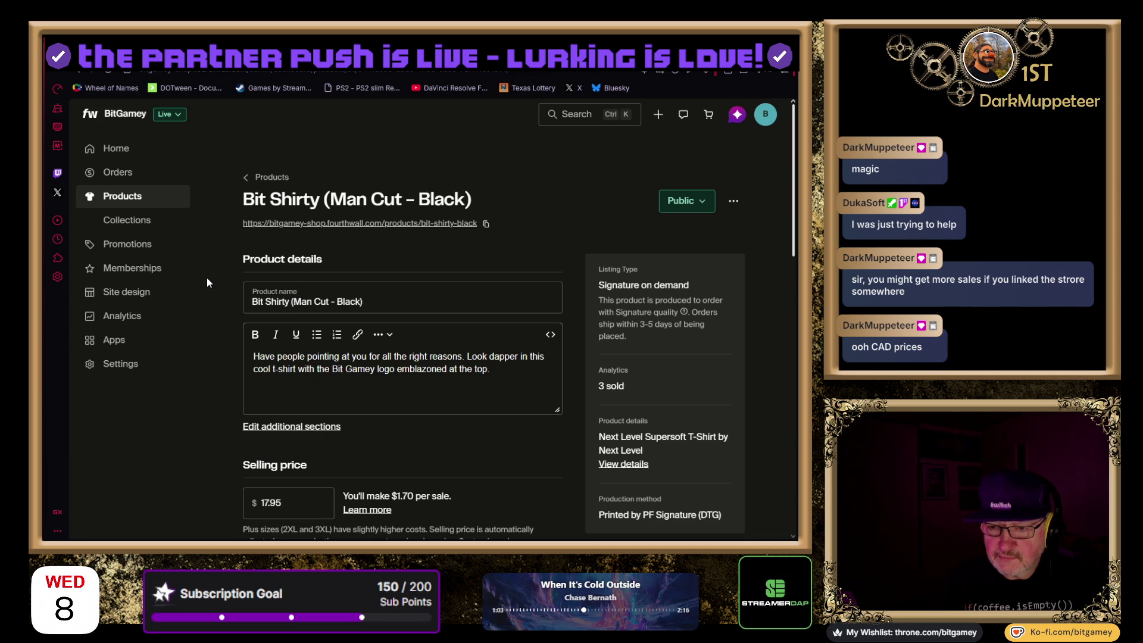
# Go from the products list to Bit Gamey Embroidered Cap and dismiss the Offer error
pyautogui.click(267, 184)
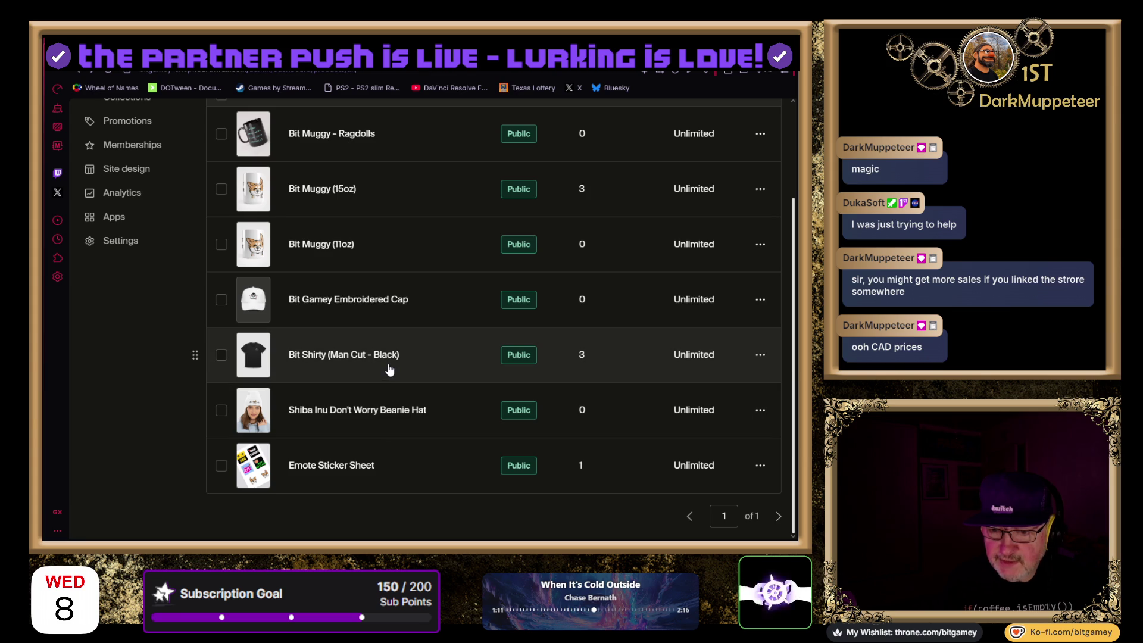
pyautogui.click(363, 300)
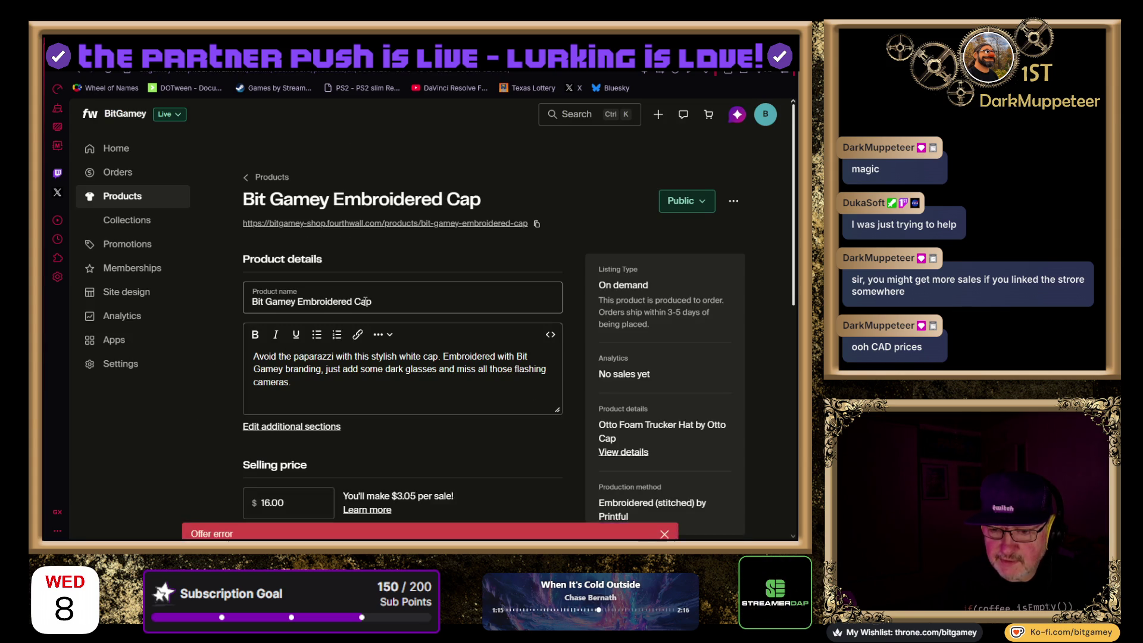
pyautogui.click(664, 500)
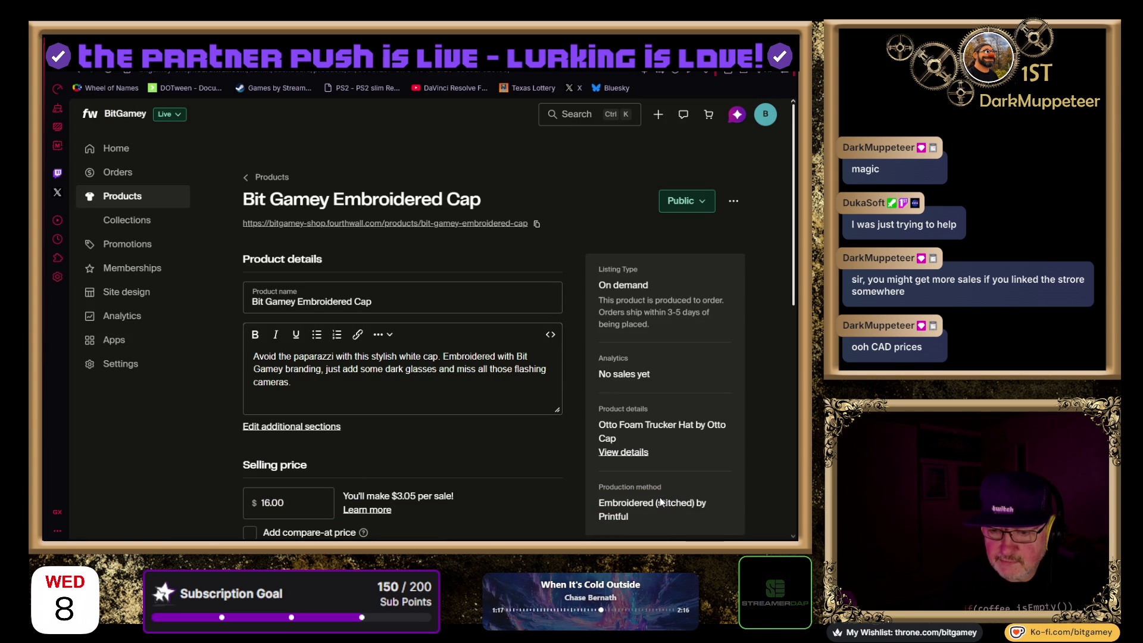
pyautogui.scroll(-1, 194, 361)
pyautogui.scroll(-1, 207, 354)
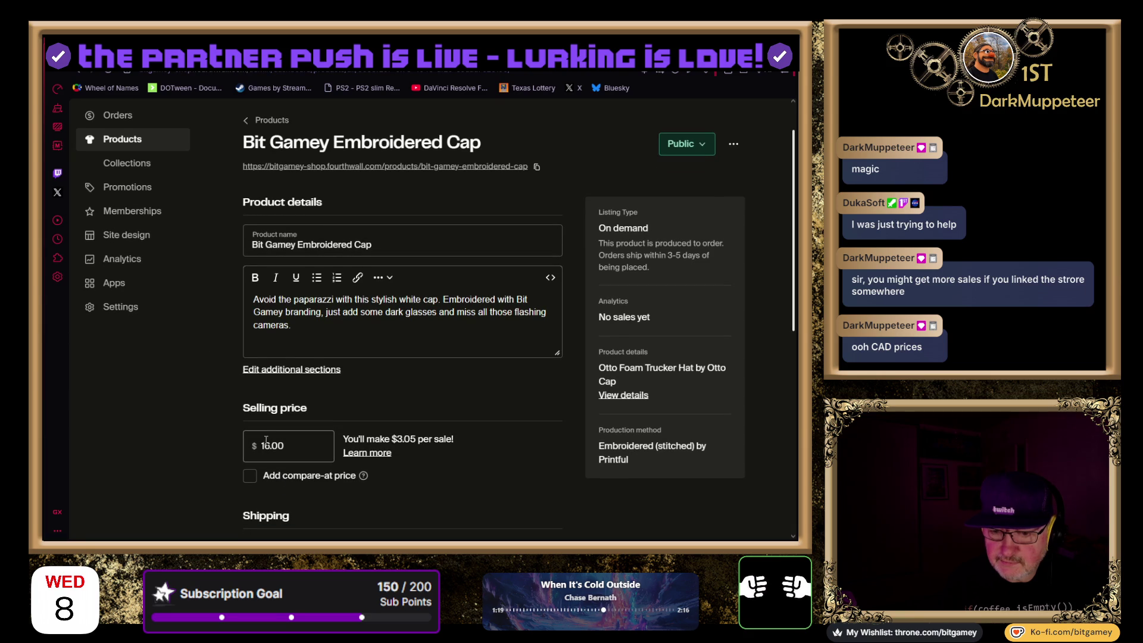
# Change the cap's selling price from 16.00 to 13.95
pyautogui.doubleClick(273, 445)
pyautogui.write('14.')
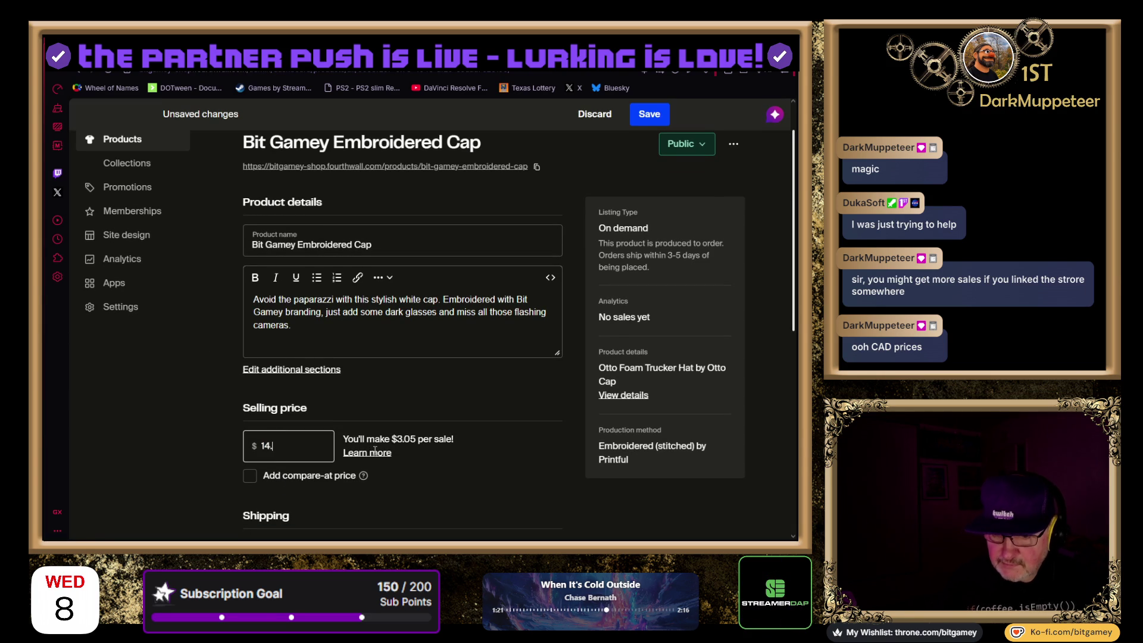
pyautogui.press('Tab')
pyautogui.hotkey('shift', 'Tab')
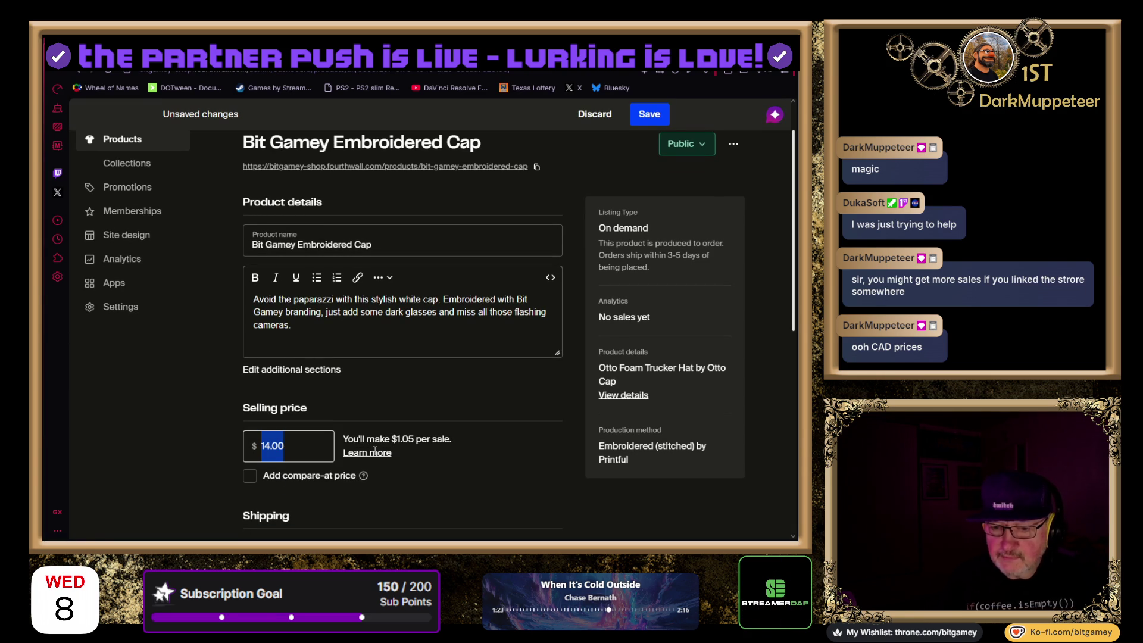
pyautogui.write('13.9')
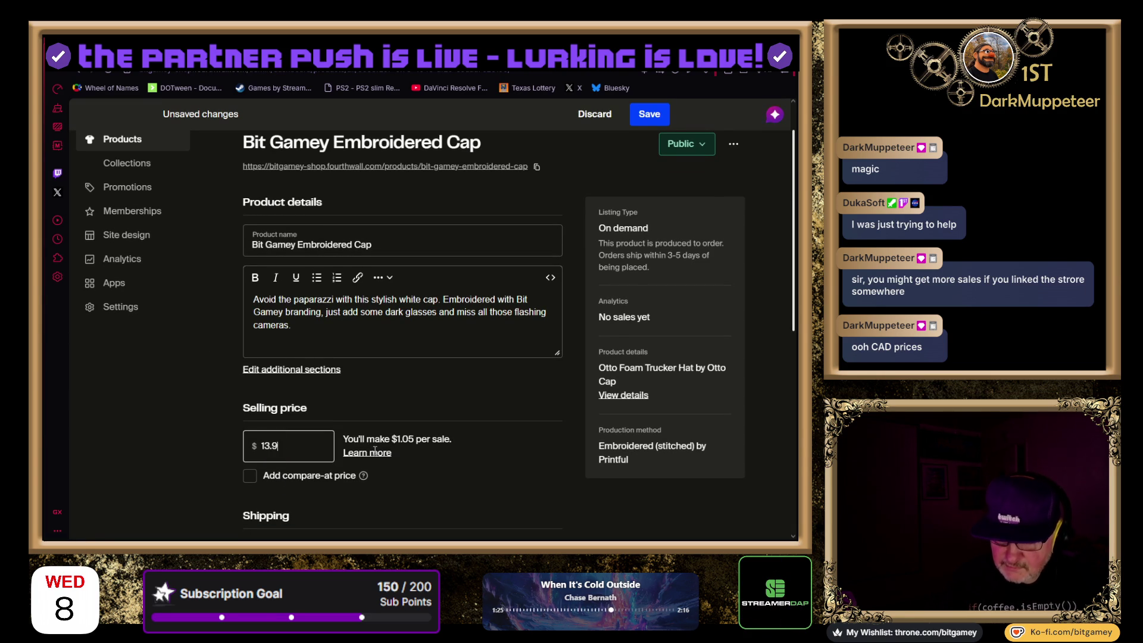
pyautogui.write('5')
pyautogui.press('Tab')
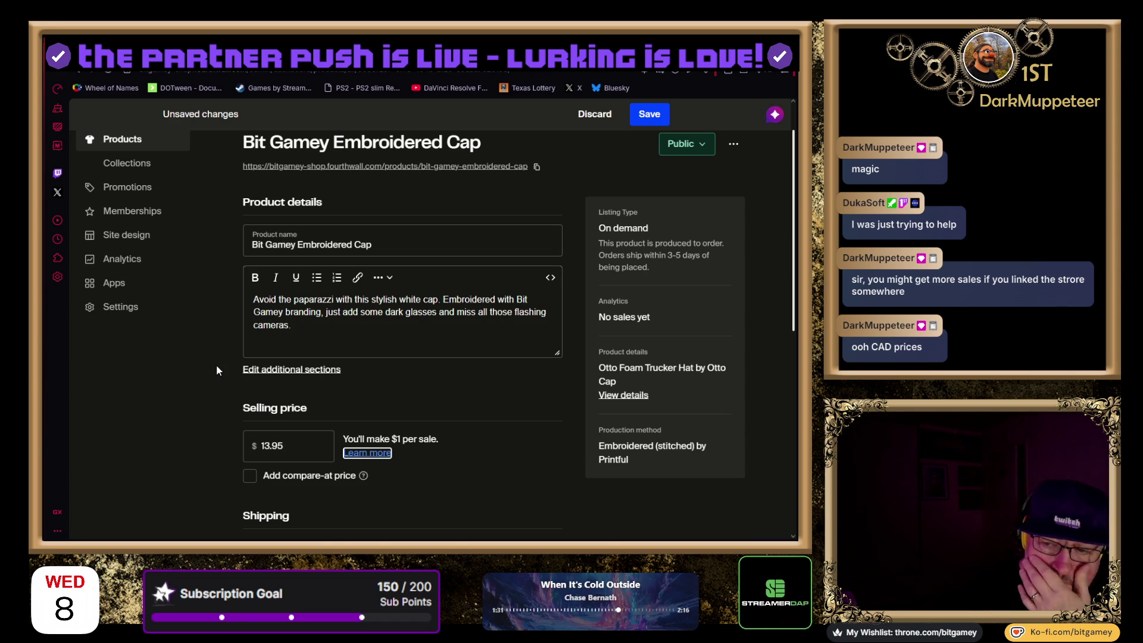
pyautogui.scroll(1, 216, 364)
# Move the front-view cap photo into the third slot under Photography and design
pyautogui.scroll(-5, 216, 364)
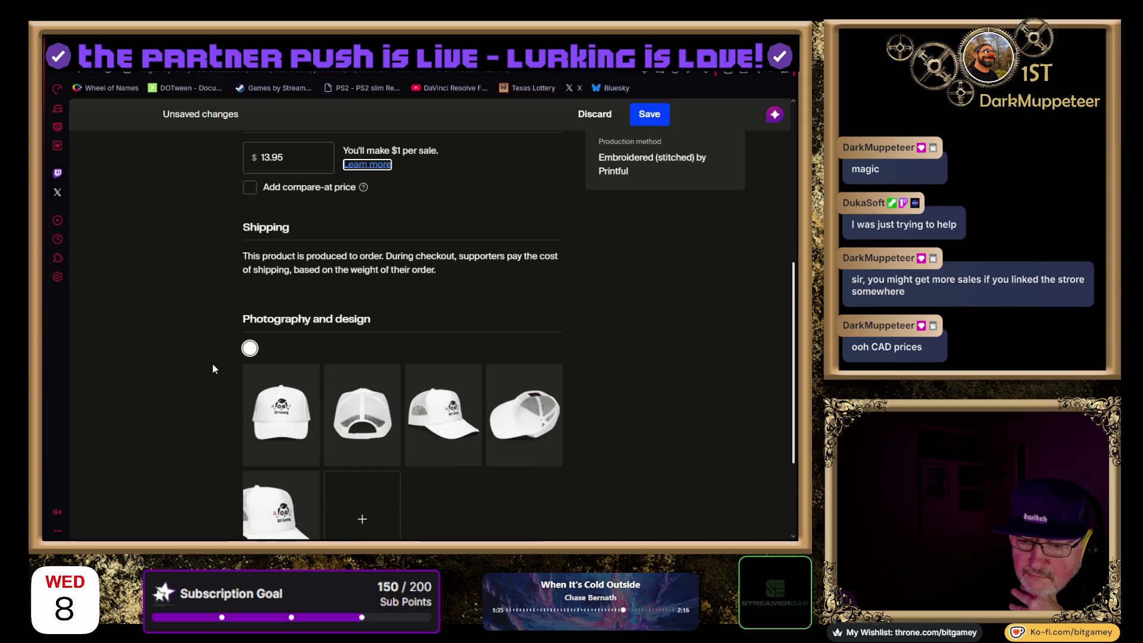
pyautogui.scroll(-2, 212, 363)
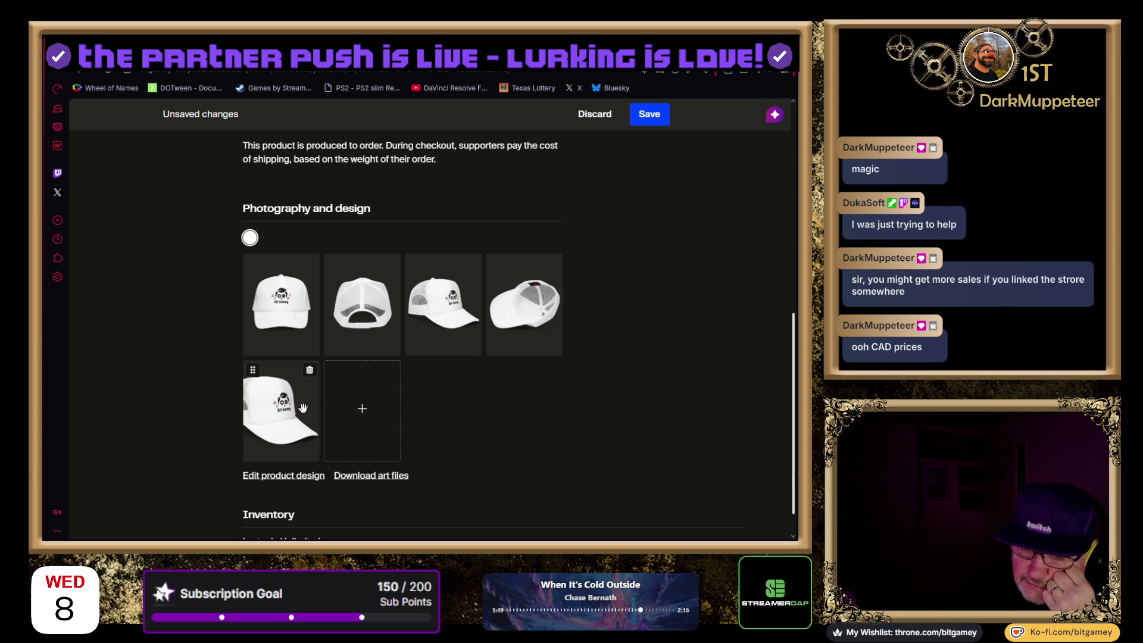
pyautogui.click(472, 264)
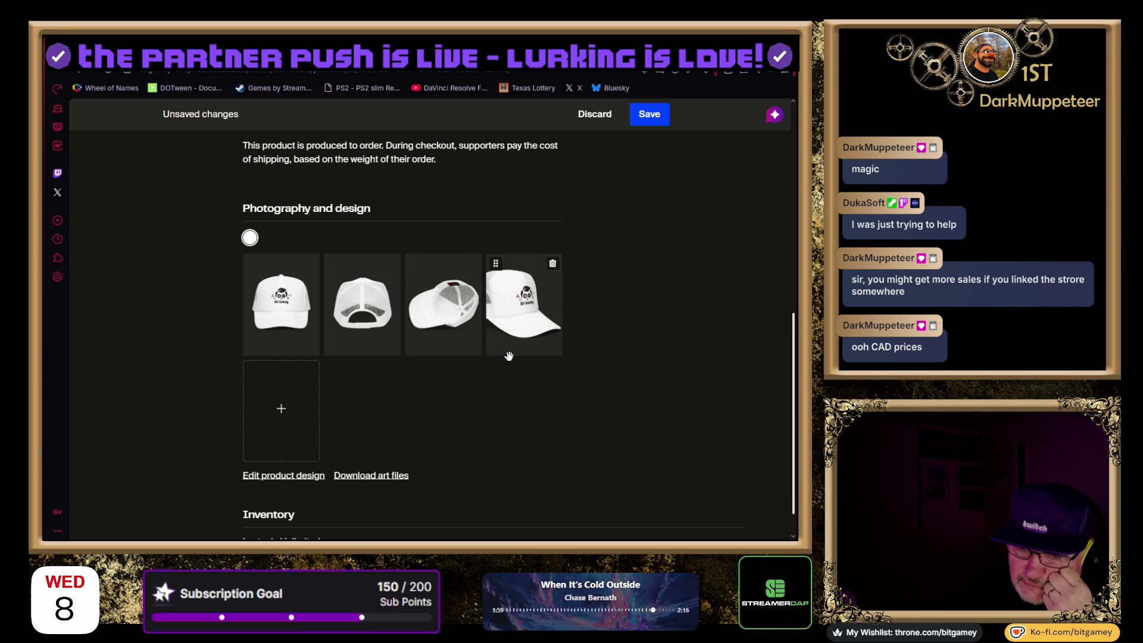
pyautogui.moveTo(521, 307); pyautogui.dragTo(440, 307)
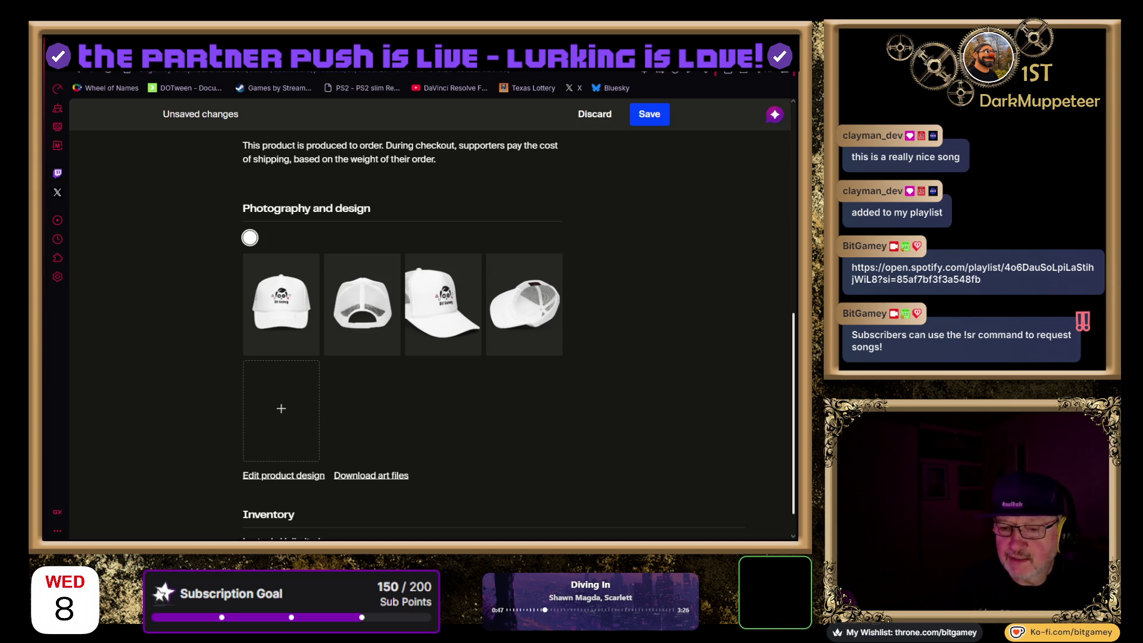
# Save the Bit Gamey Embroidered Cap and return to the products list
pyautogui.scroll(-1, 634, 410)
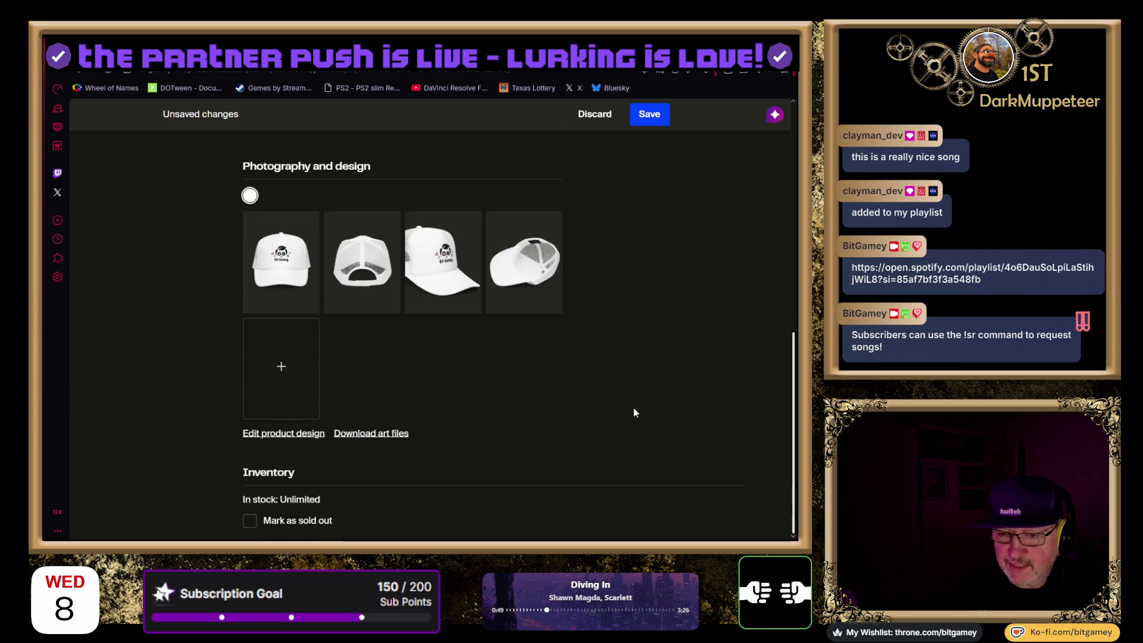
pyautogui.scroll(10, 634, 411)
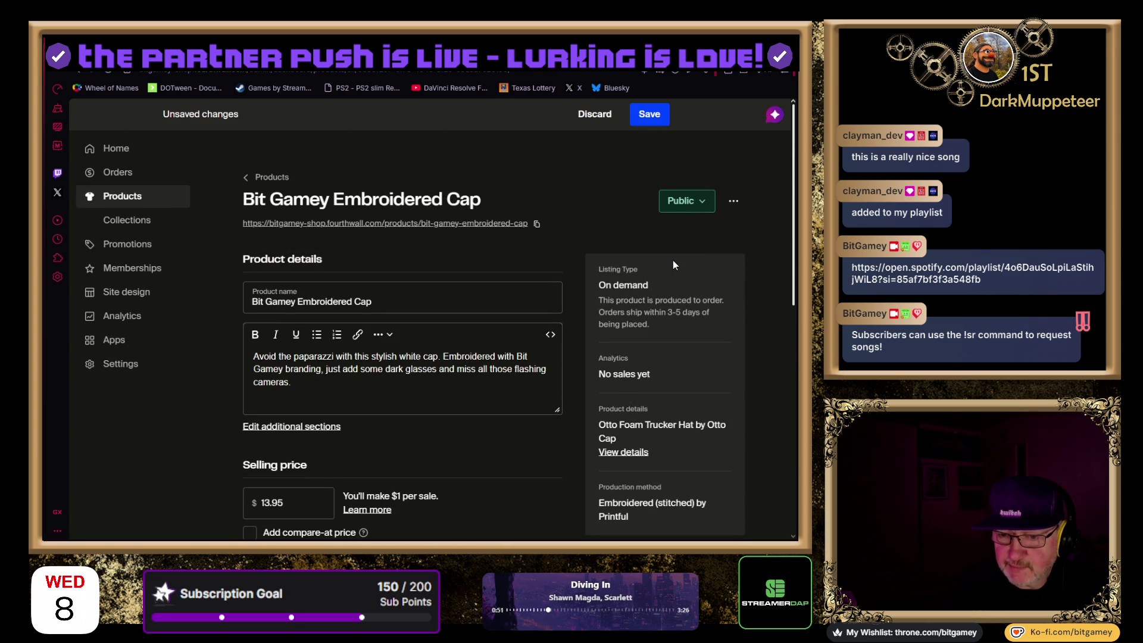
pyautogui.click(649, 106)
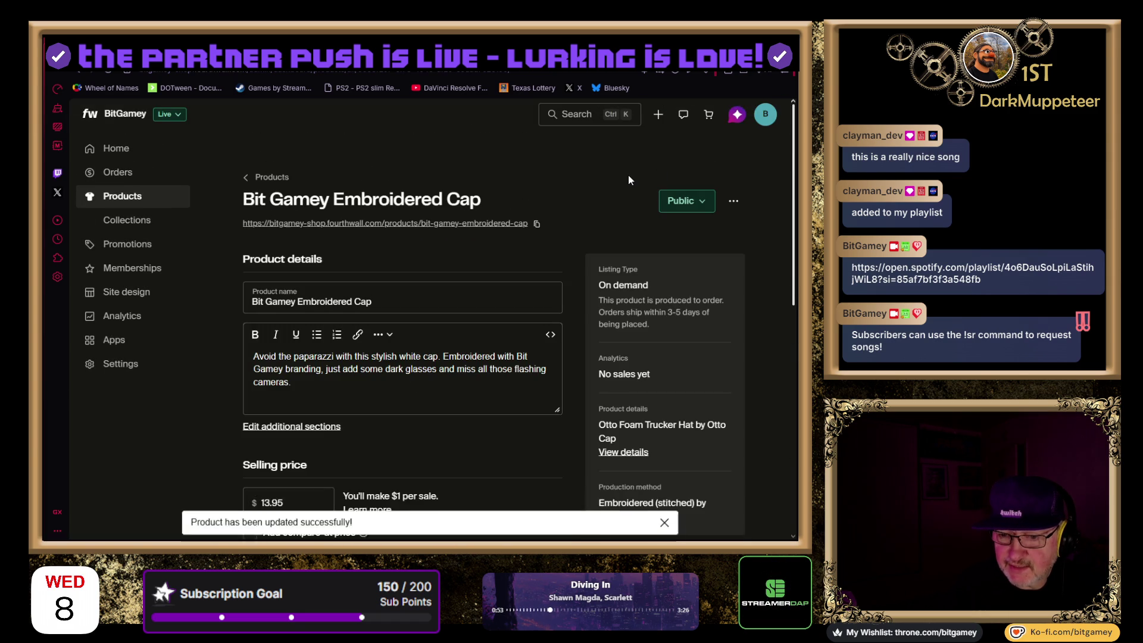
pyautogui.click(290, 178)
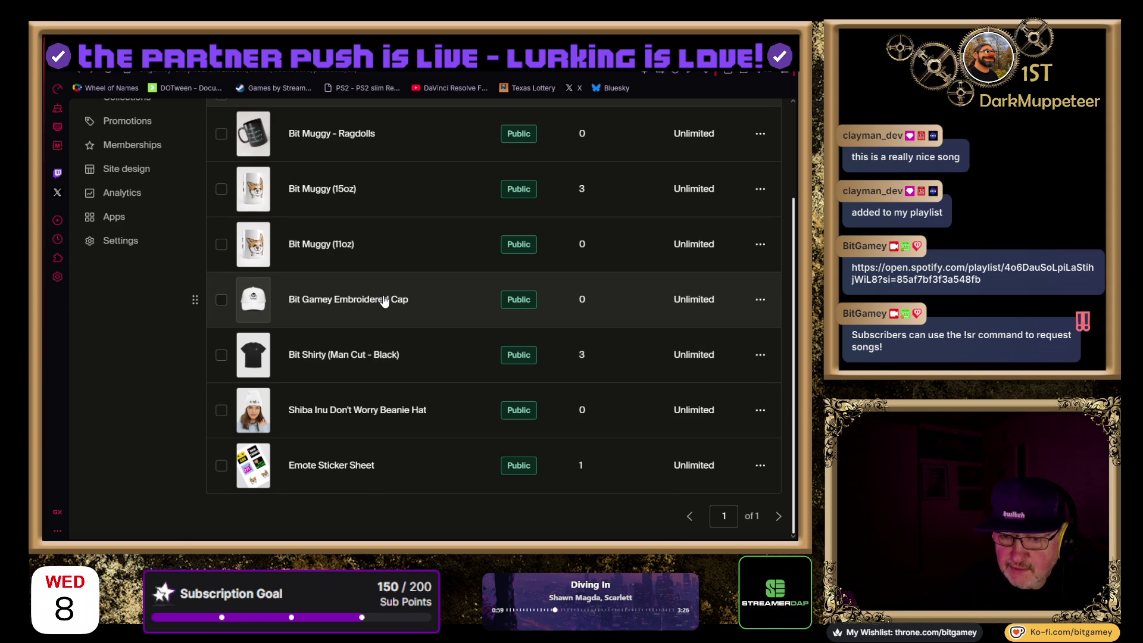
# Browse the Design a new product catalog, then go back to the products list
pyautogui.scroll(2, 384, 301)
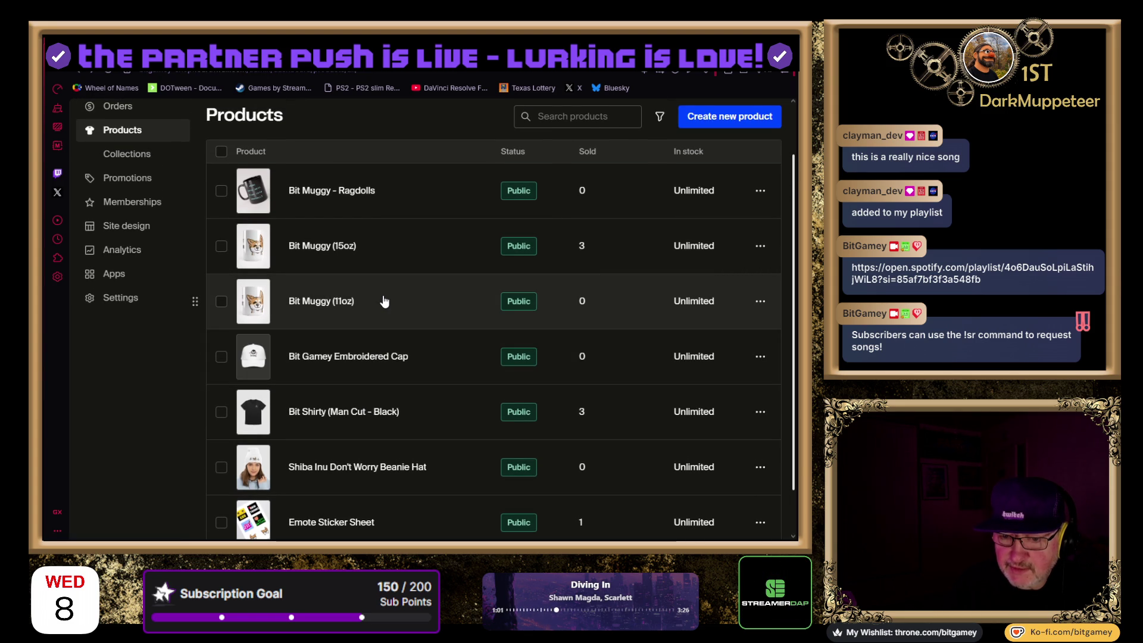
pyautogui.scroll(-2, 384, 301)
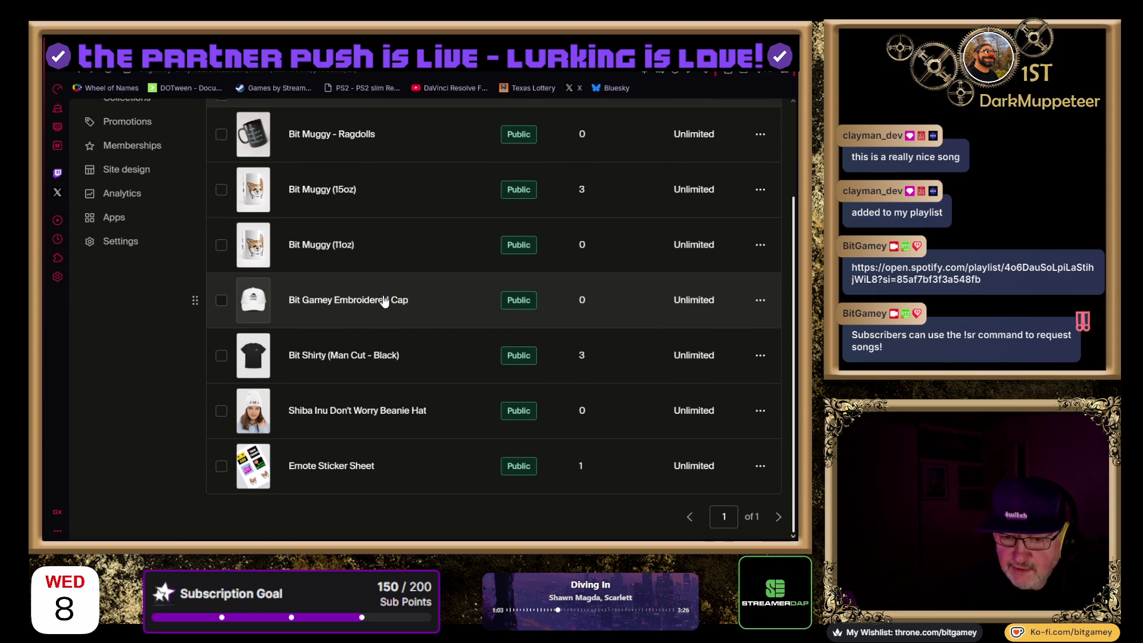
pyautogui.scroll(3, 485, 236)
pyautogui.click(703, 191)
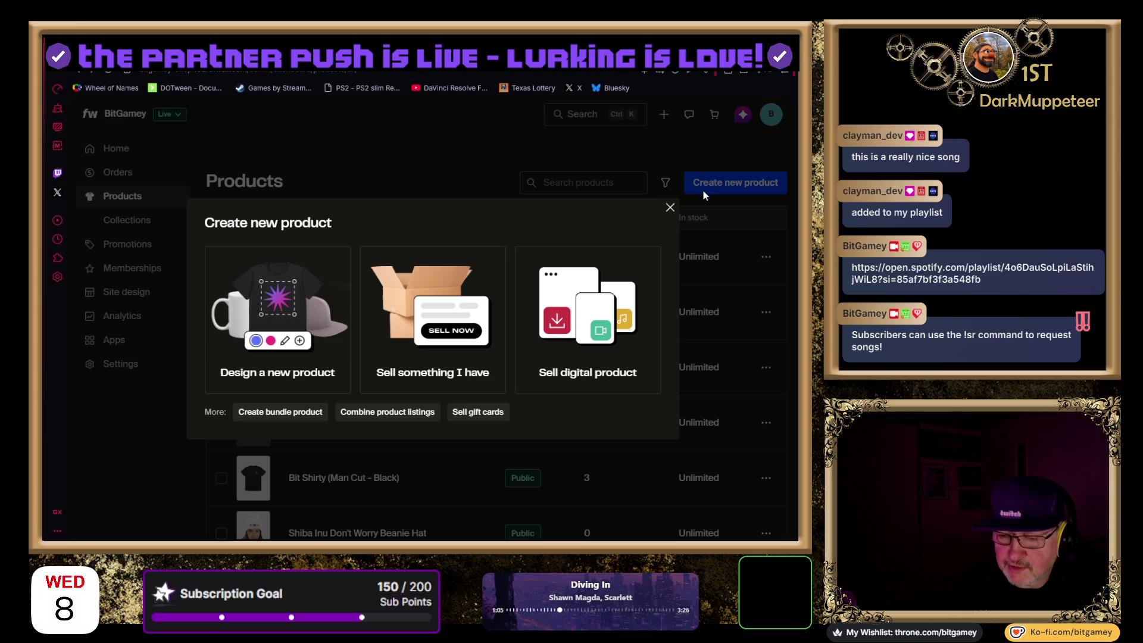
pyautogui.click(269, 370)
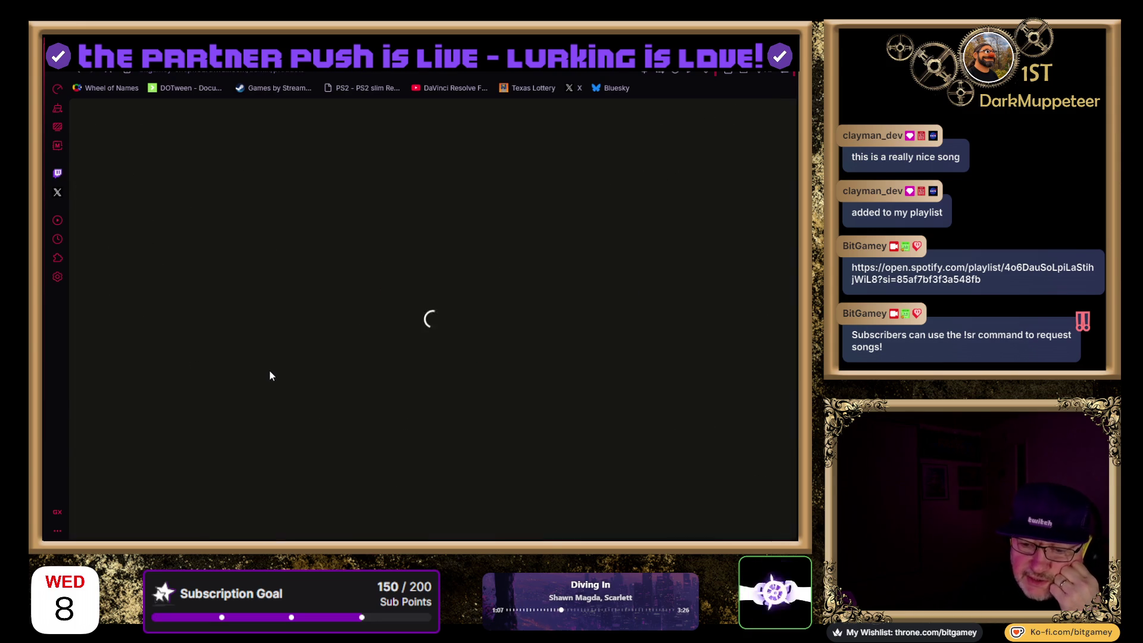
pyautogui.scroll(-5, 387, 301)
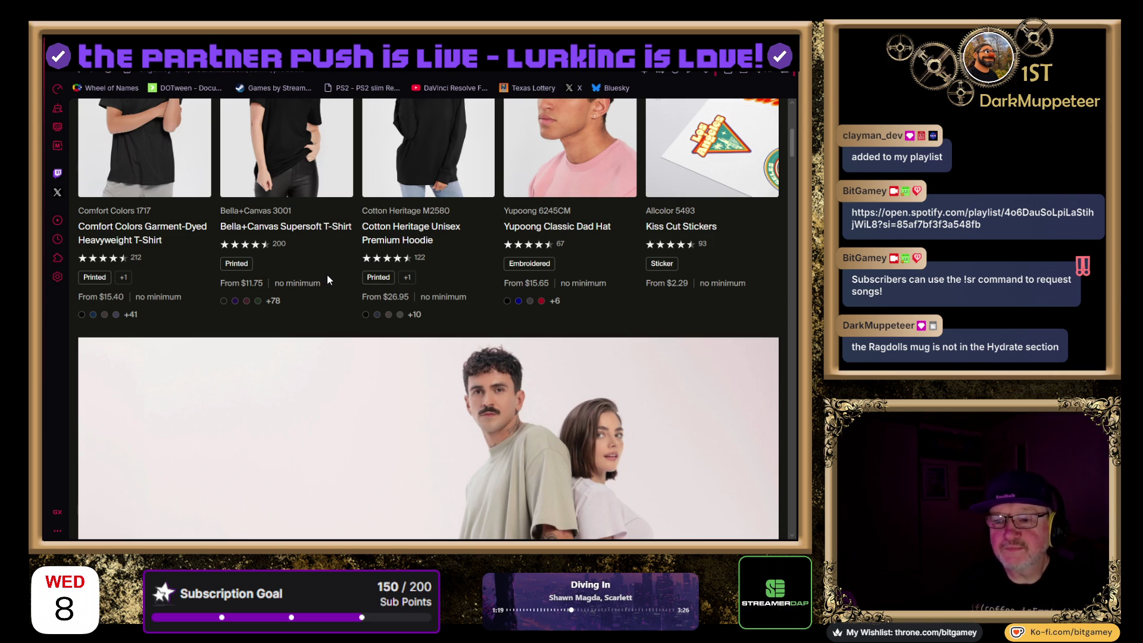
pyautogui.scroll(5, 369, 263)
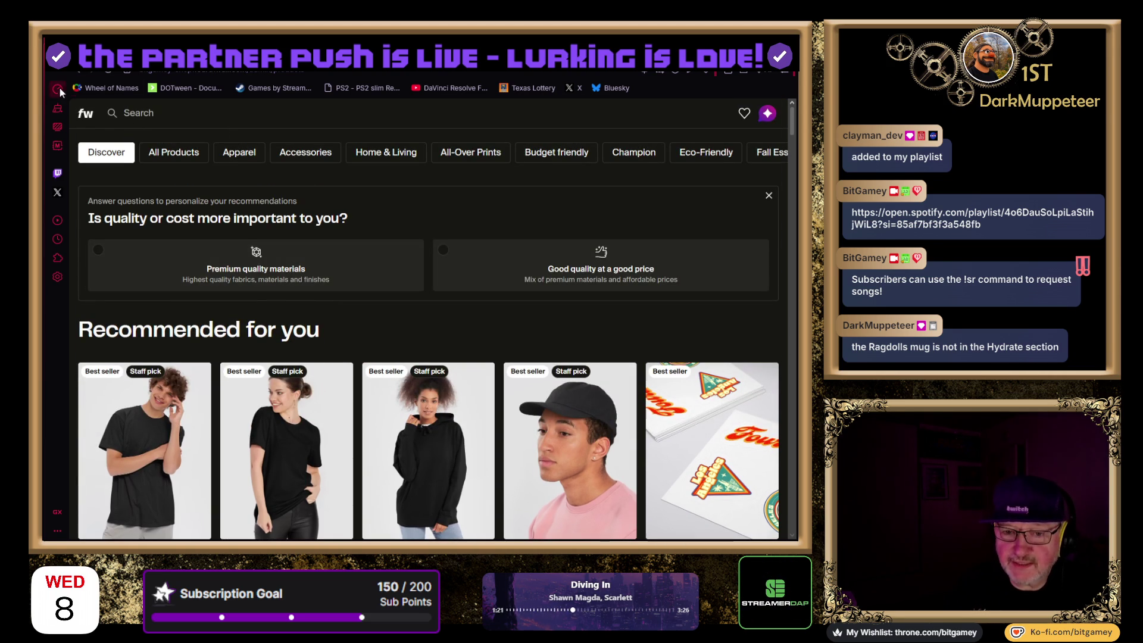
pyautogui.click(445, 249)
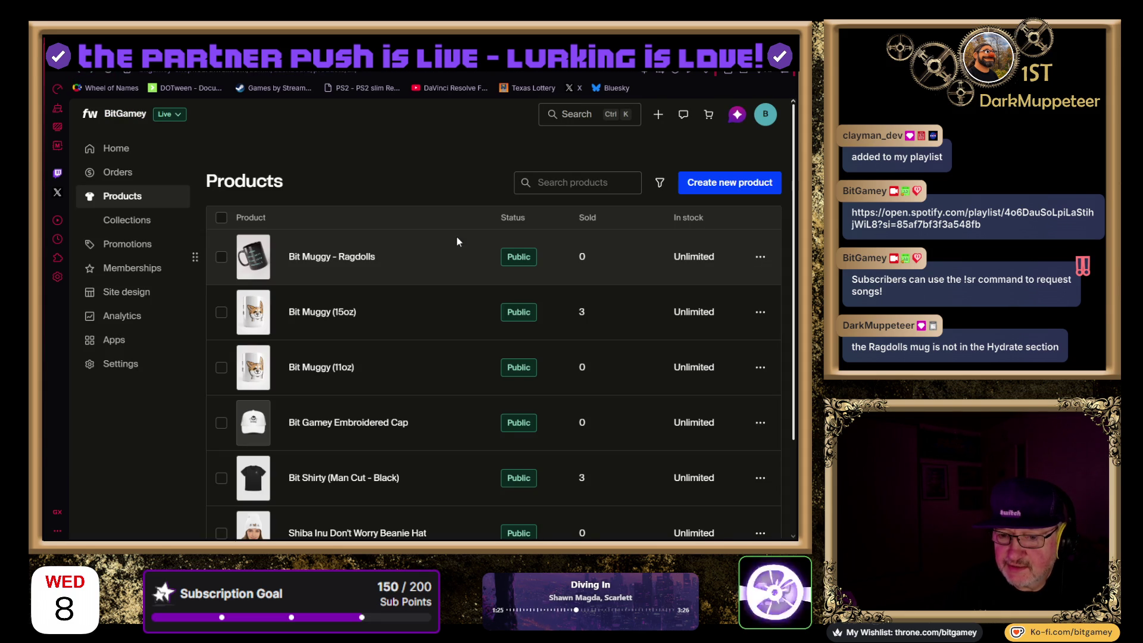
# Check the Bit Muggy - Ragdolls product's advanced settings
pyautogui.click(356, 260)
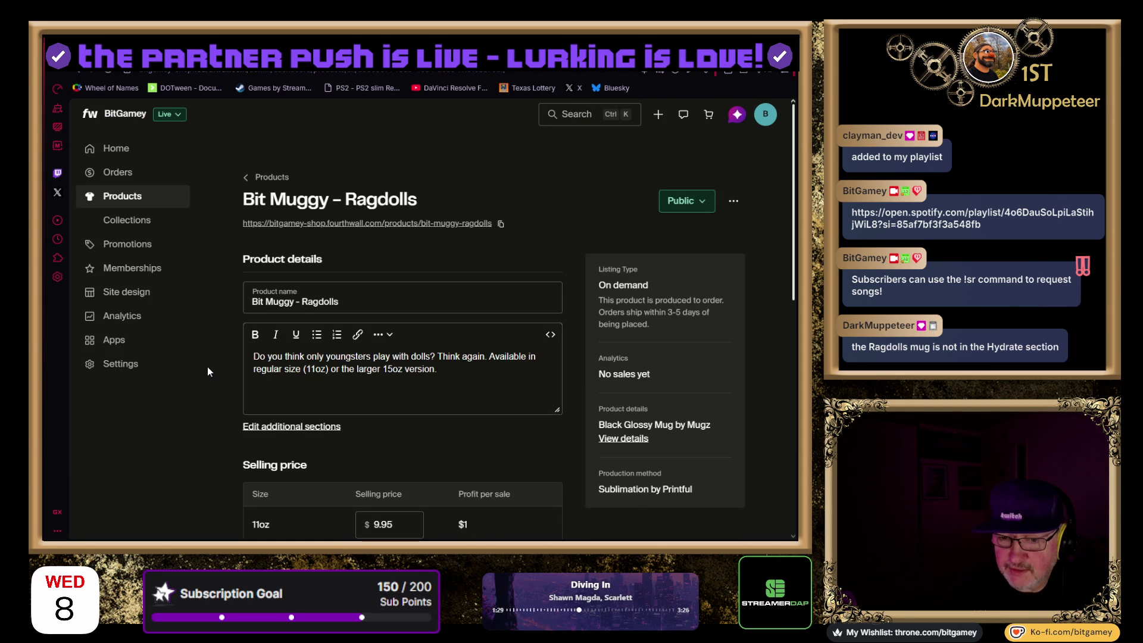
pyautogui.click(731, 202)
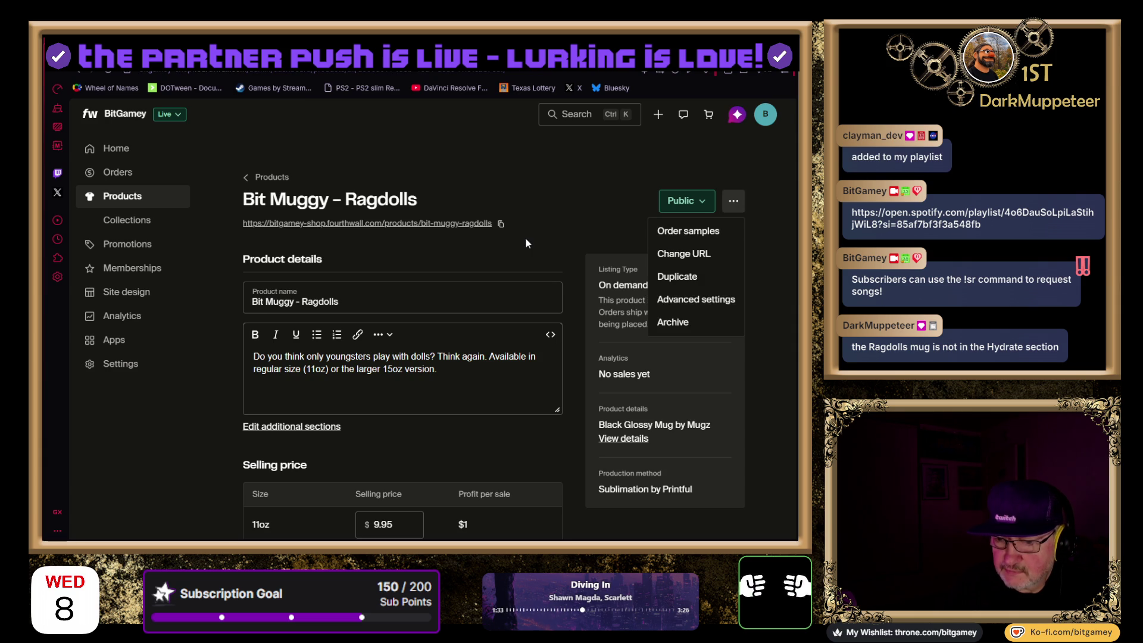
pyautogui.click(682, 310)
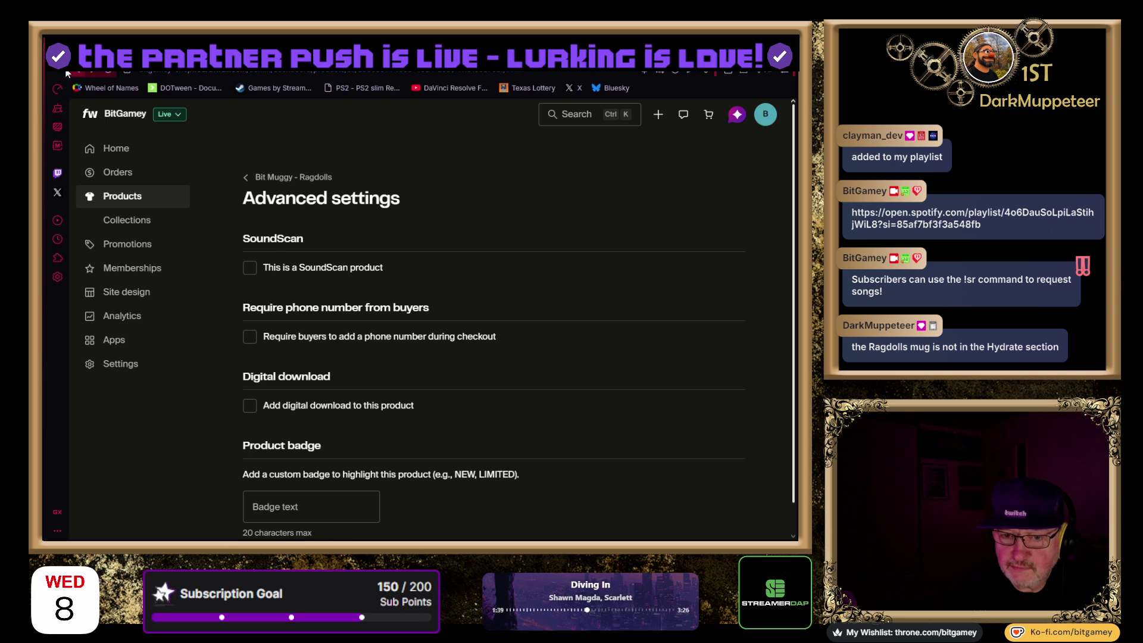
pyautogui.click(288, 176)
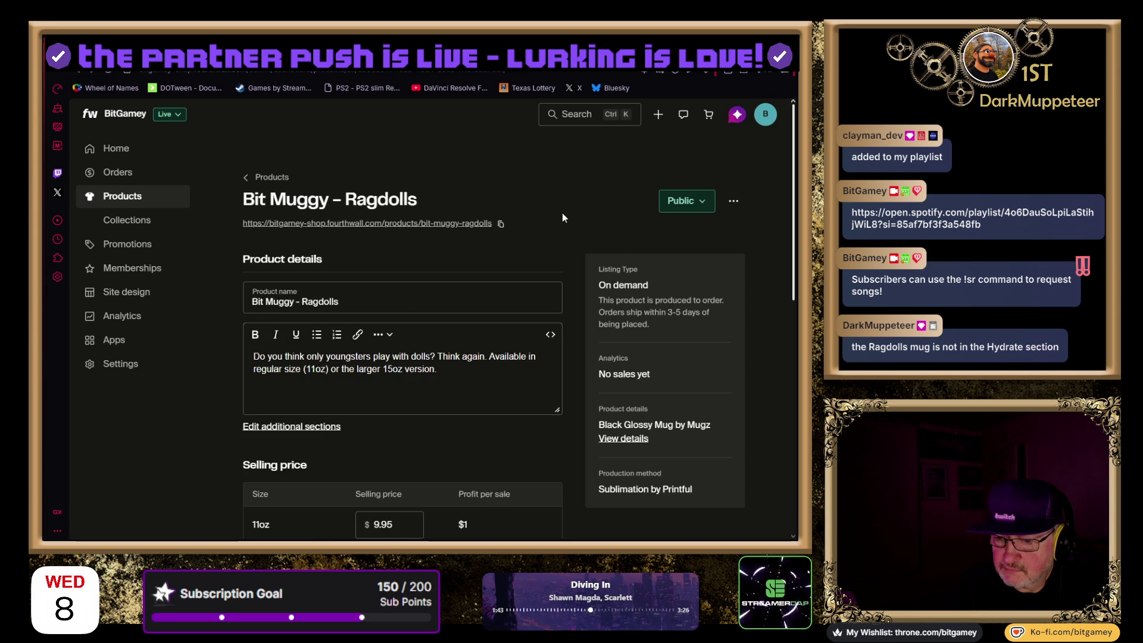
# Review the Ragdolls mug's 11oz and 15oz prices and its photos
pyautogui.scroll(-1, 562, 218)
pyautogui.scroll(-2, 563, 218)
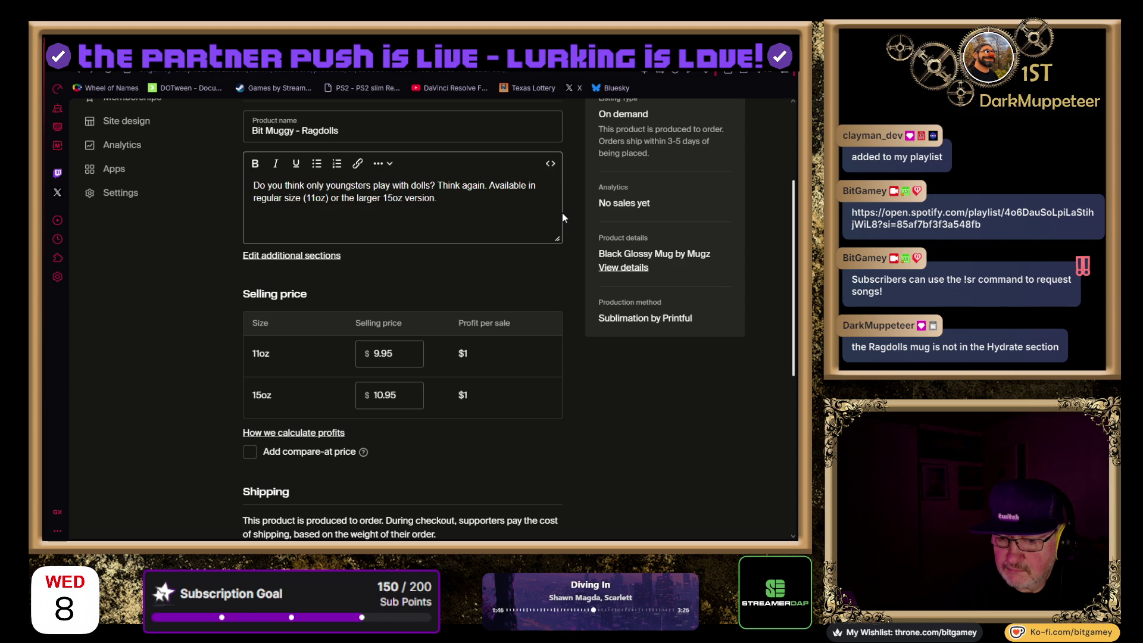
pyautogui.scroll(-1, 562, 213)
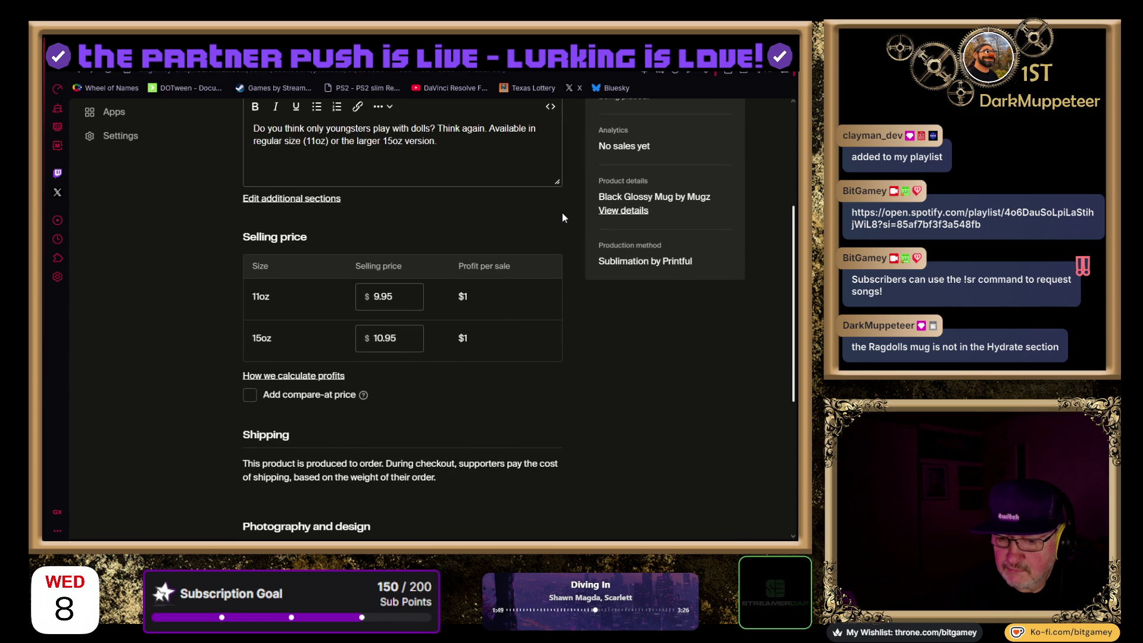
pyautogui.scroll(-1, 562, 213)
pyautogui.scroll(-2, 562, 213)
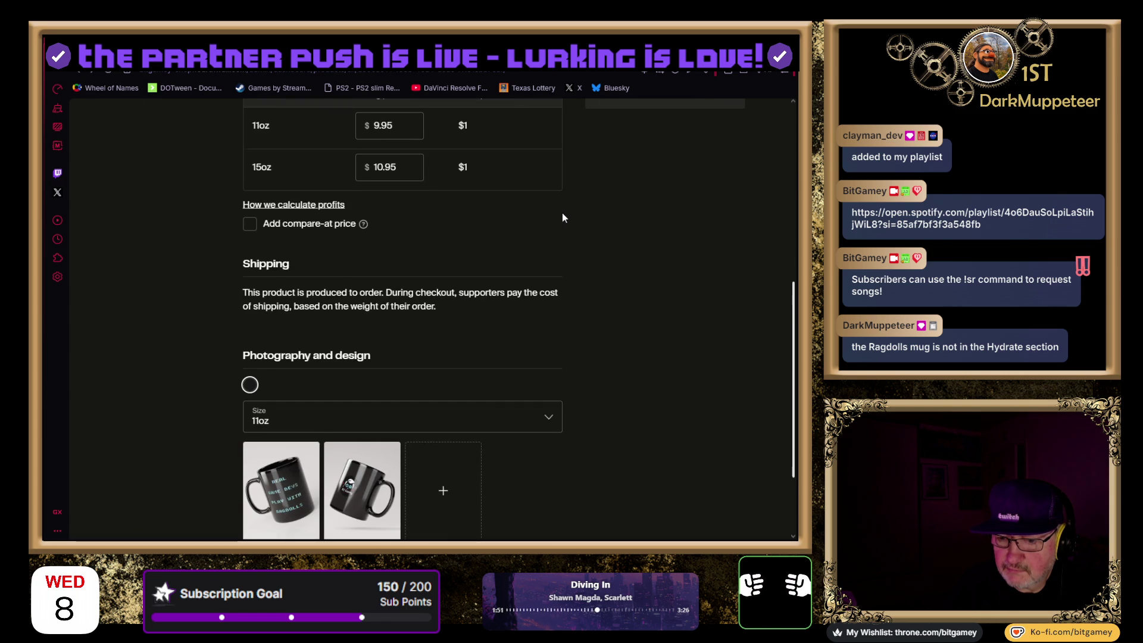
pyautogui.scroll(-1, 562, 213)
pyautogui.scroll(-1, 563, 212)
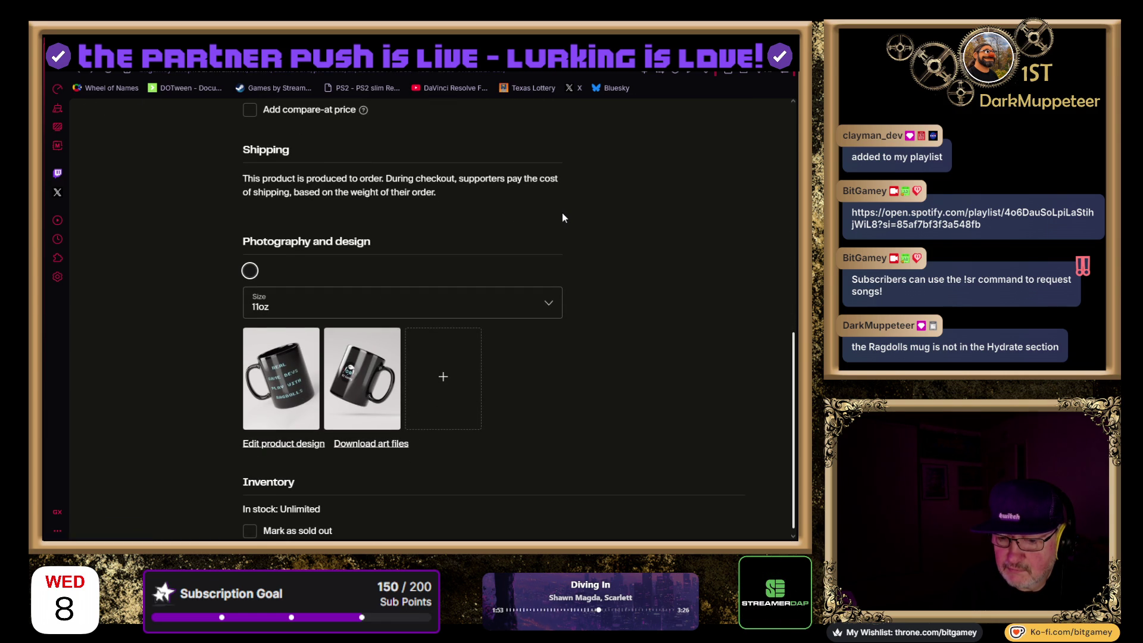
pyautogui.scroll(-1, 563, 214)
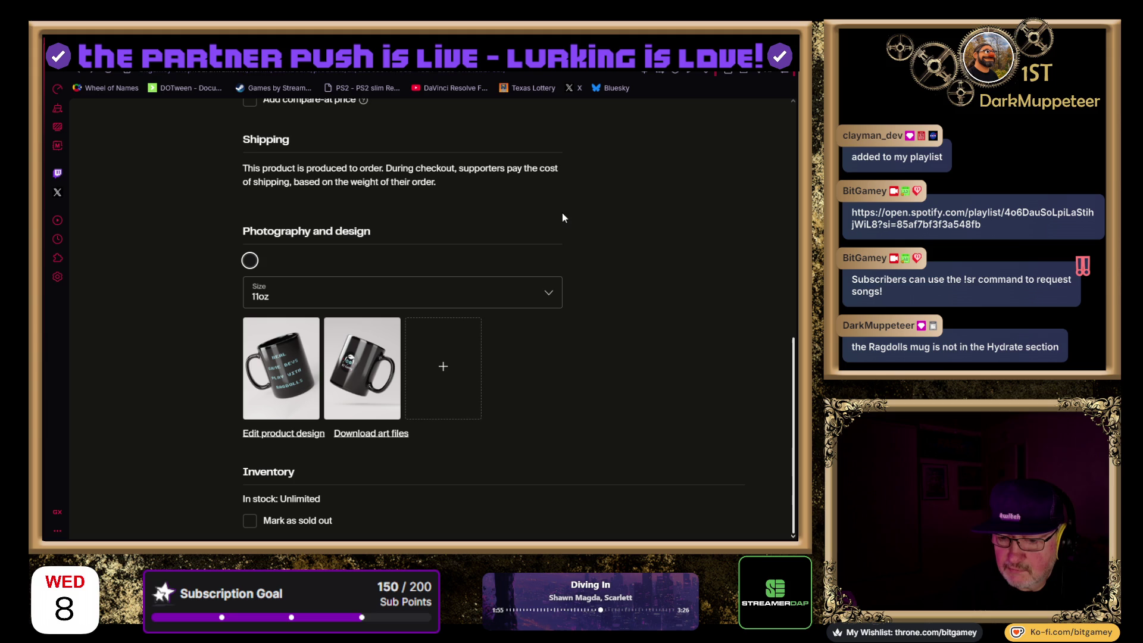
pyautogui.scroll(5, 572, 227)
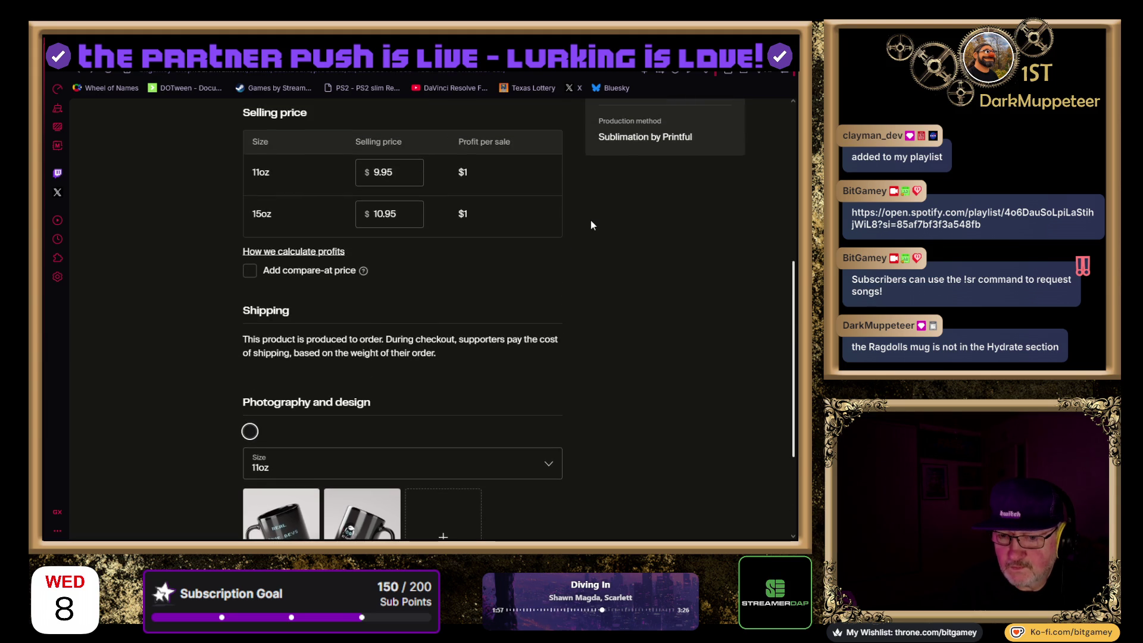
pyautogui.scroll(4, 592, 224)
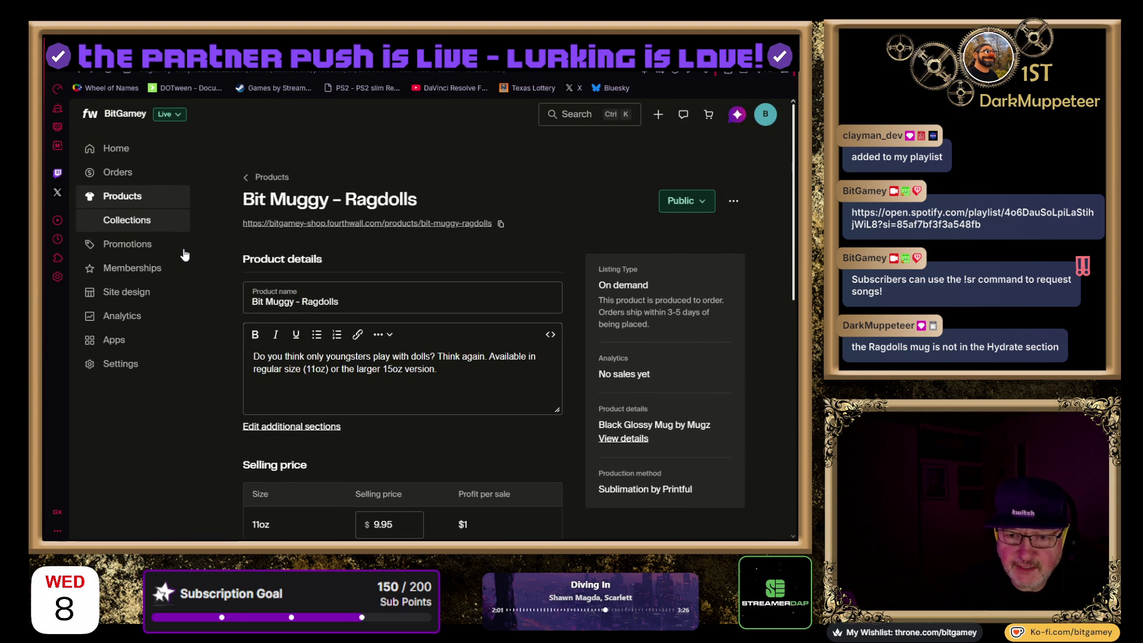
pyautogui.click(111, 227)
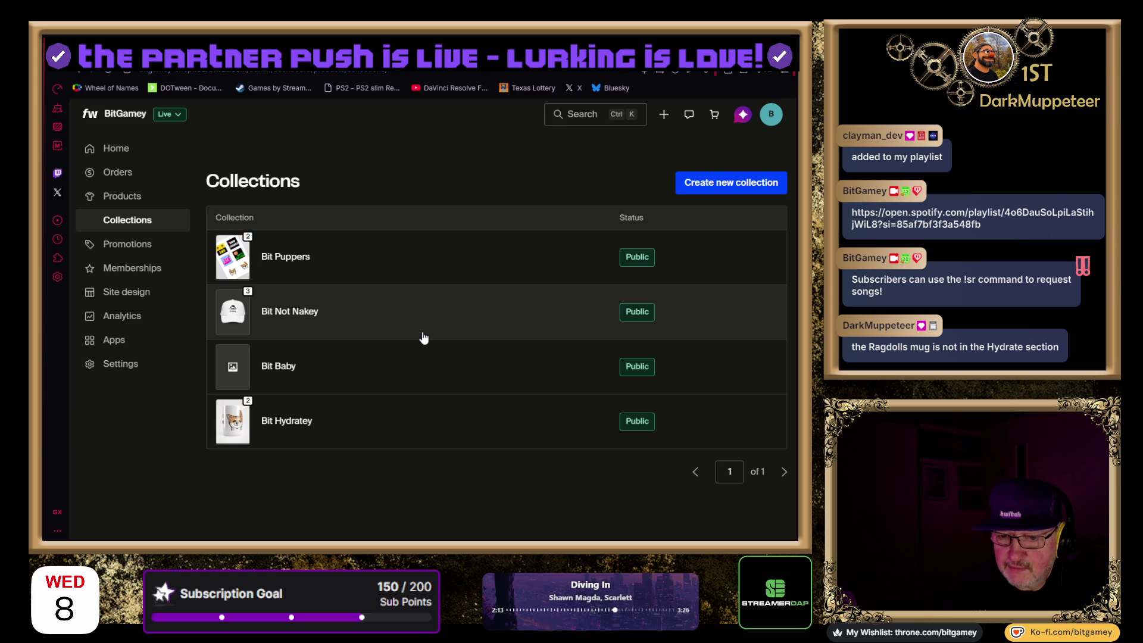
# Add Bit Muggy - Ragdolls to the Bit Hydratey collection alongside the two Bit Muggy mugs
pyautogui.click(418, 425)
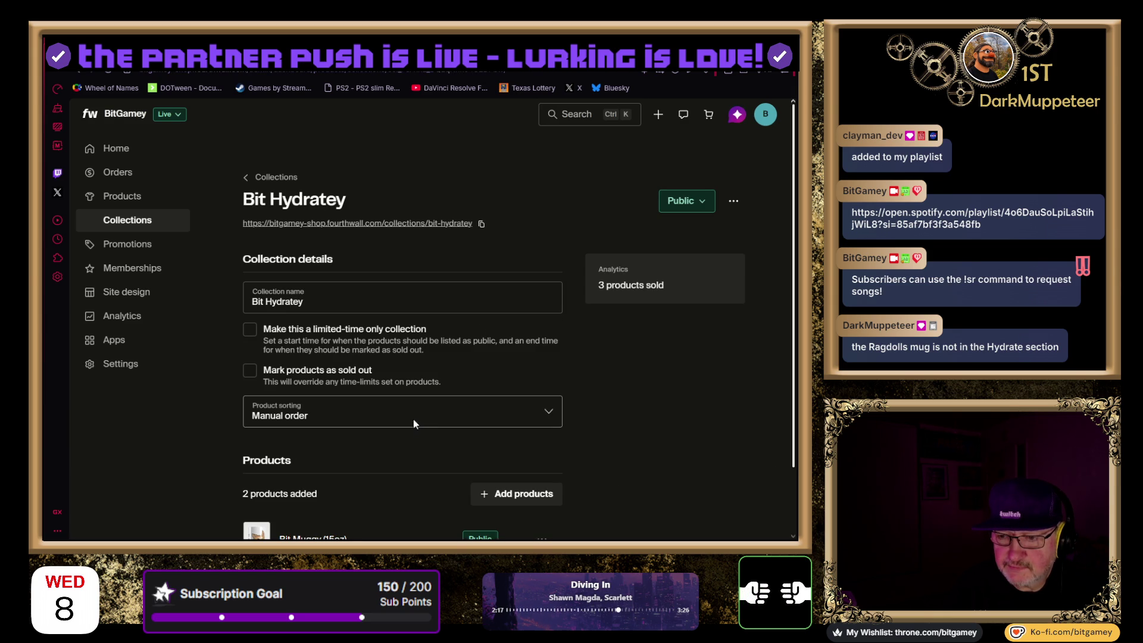
pyautogui.scroll(-2, 598, 344)
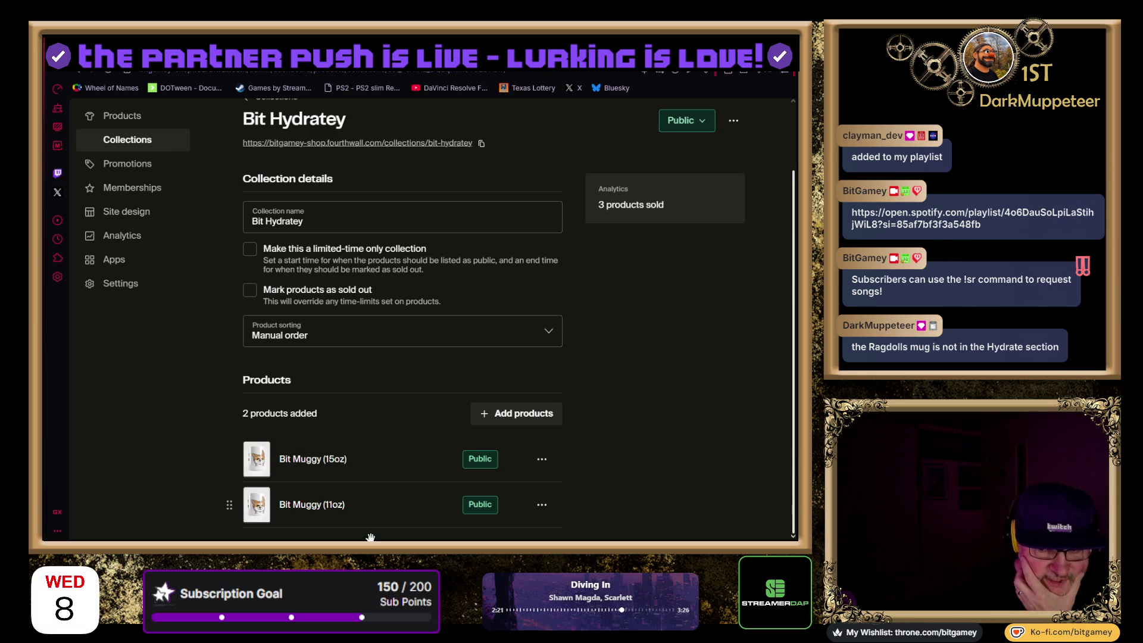
pyautogui.click(503, 424)
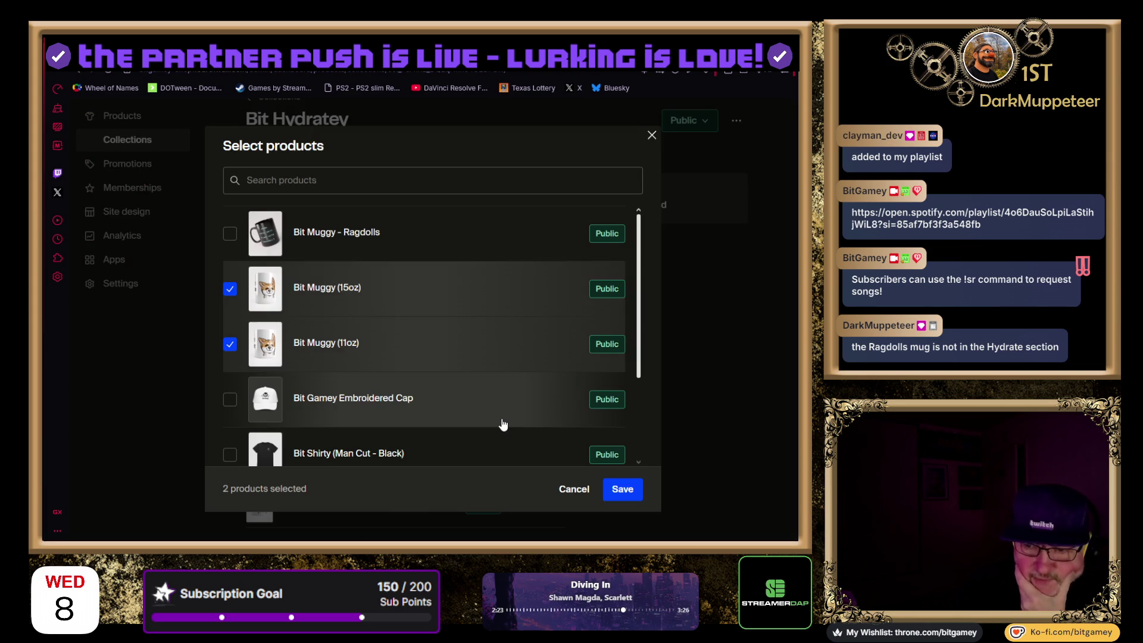
pyautogui.click(230, 233)
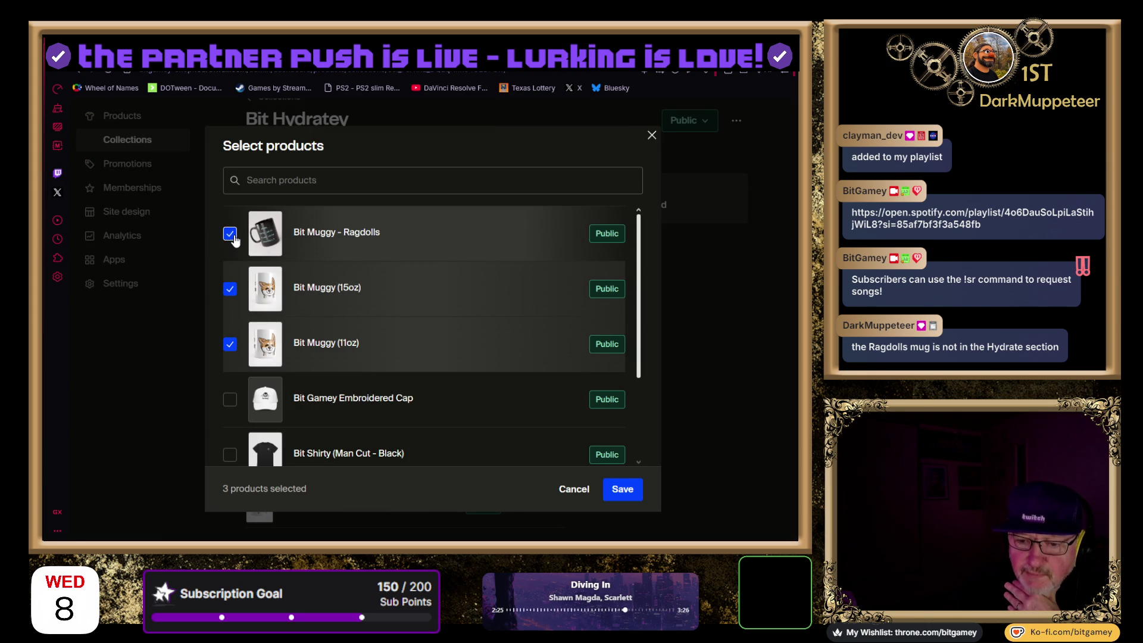
pyautogui.scroll(-2, 453, 346)
pyautogui.scroll(2, 457, 324)
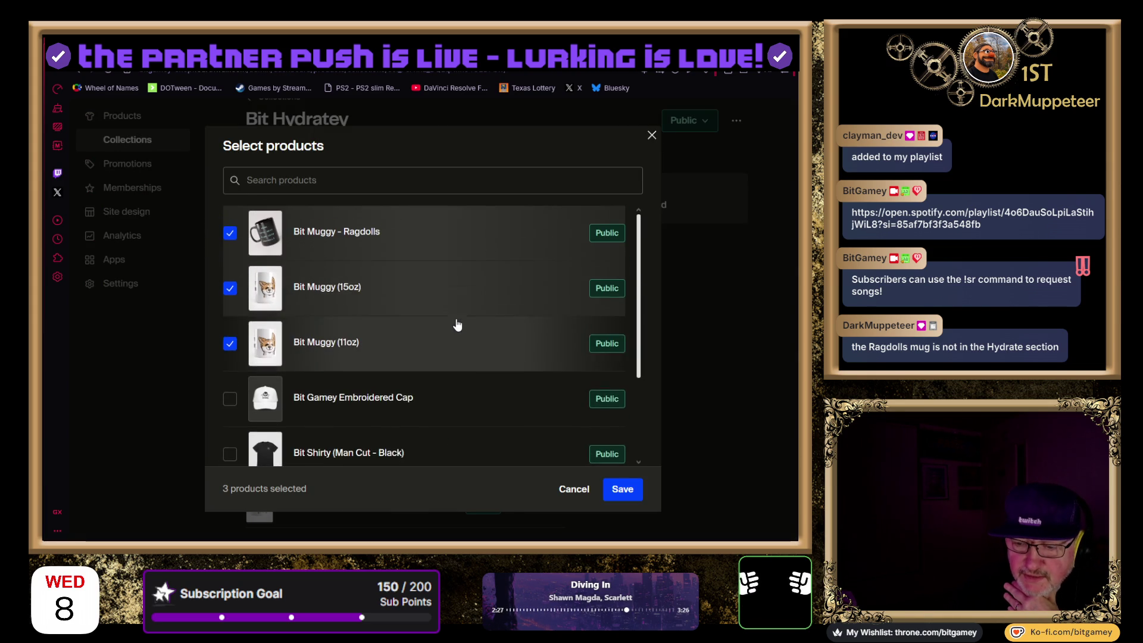
pyautogui.click(620, 490)
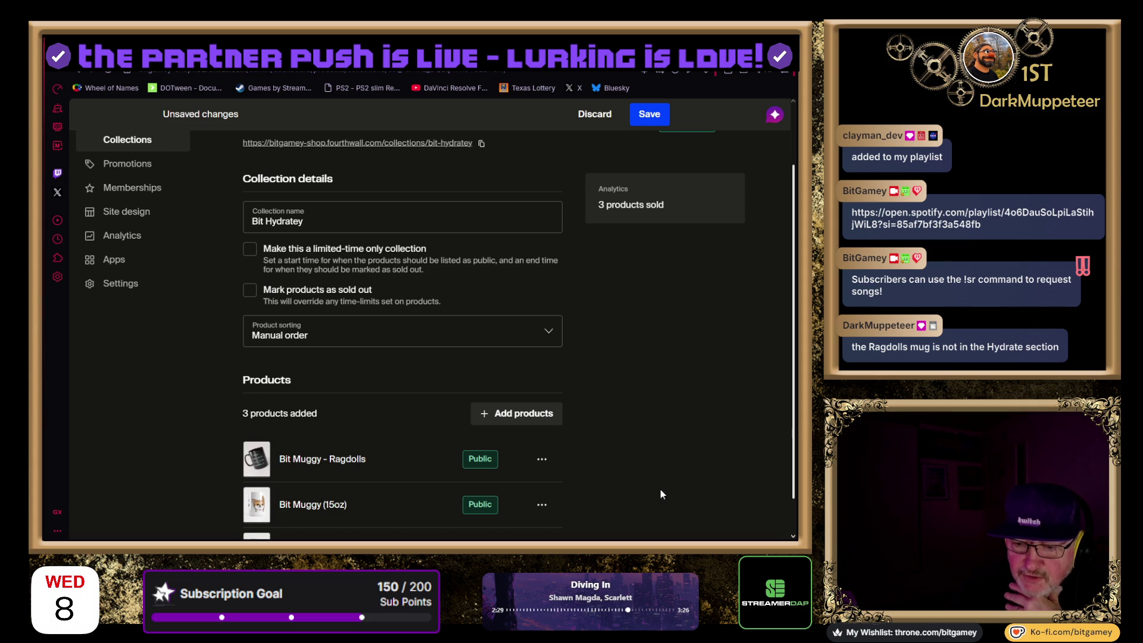
# Save Bit Hydratey, confirming all its products become Public
pyautogui.click(649, 114)
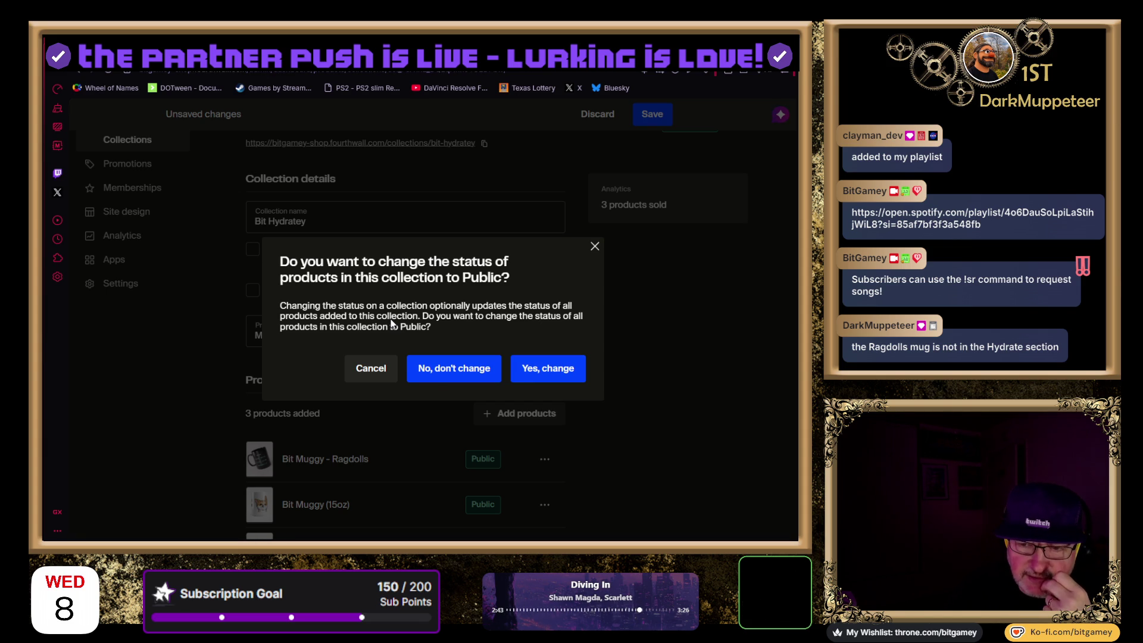
pyautogui.click(548, 374)
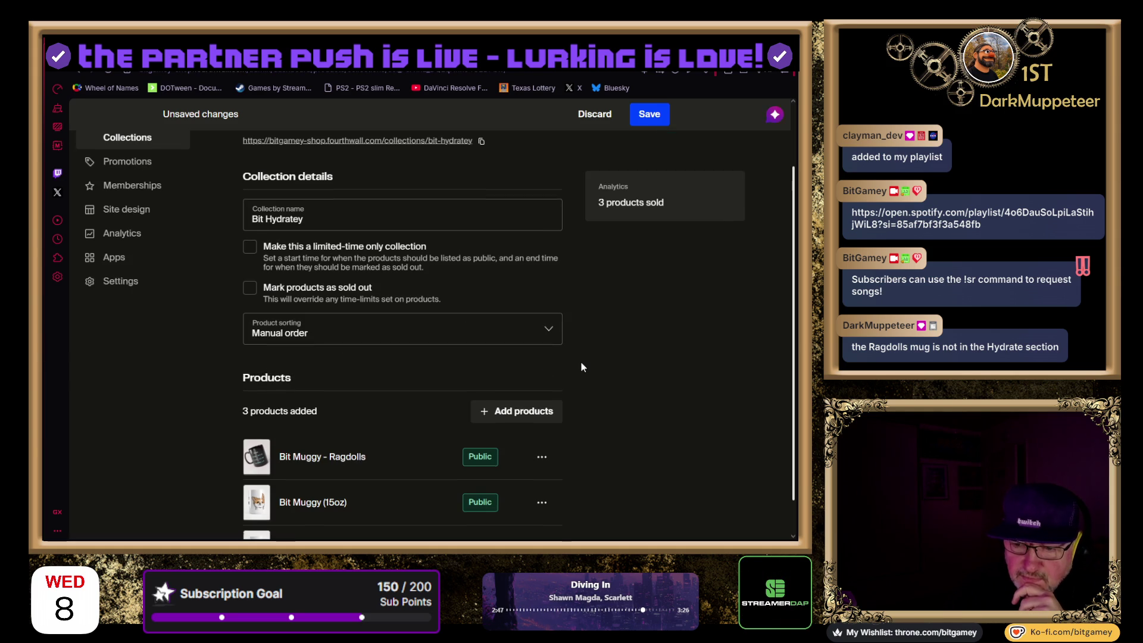
pyautogui.scroll(-1, 582, 365)
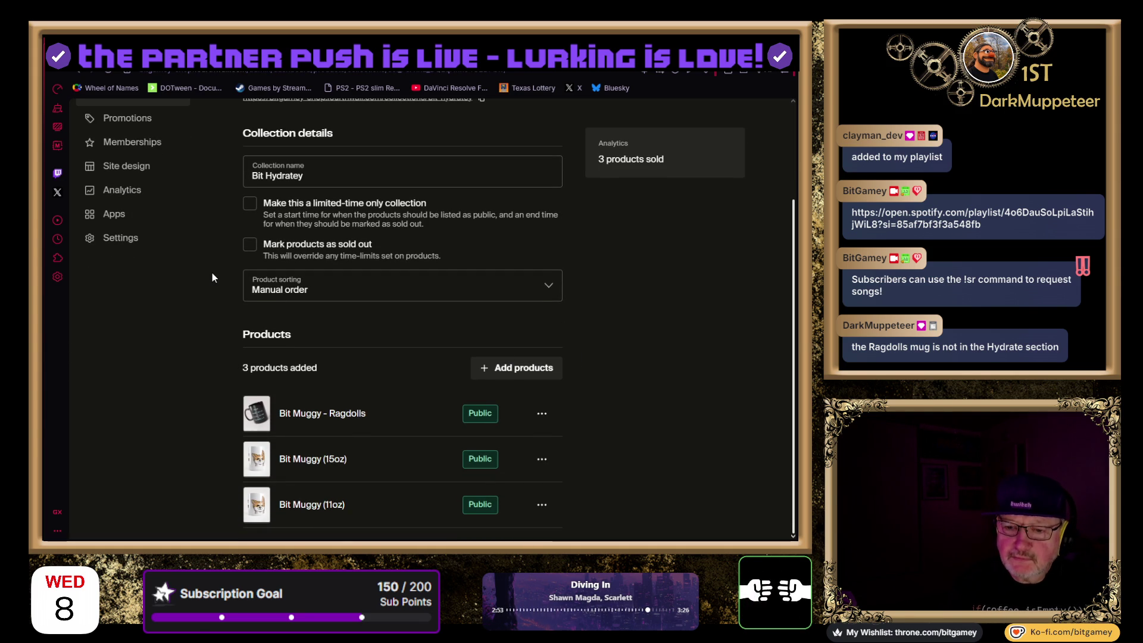
pyautogui.scroll(3, 213, 266)
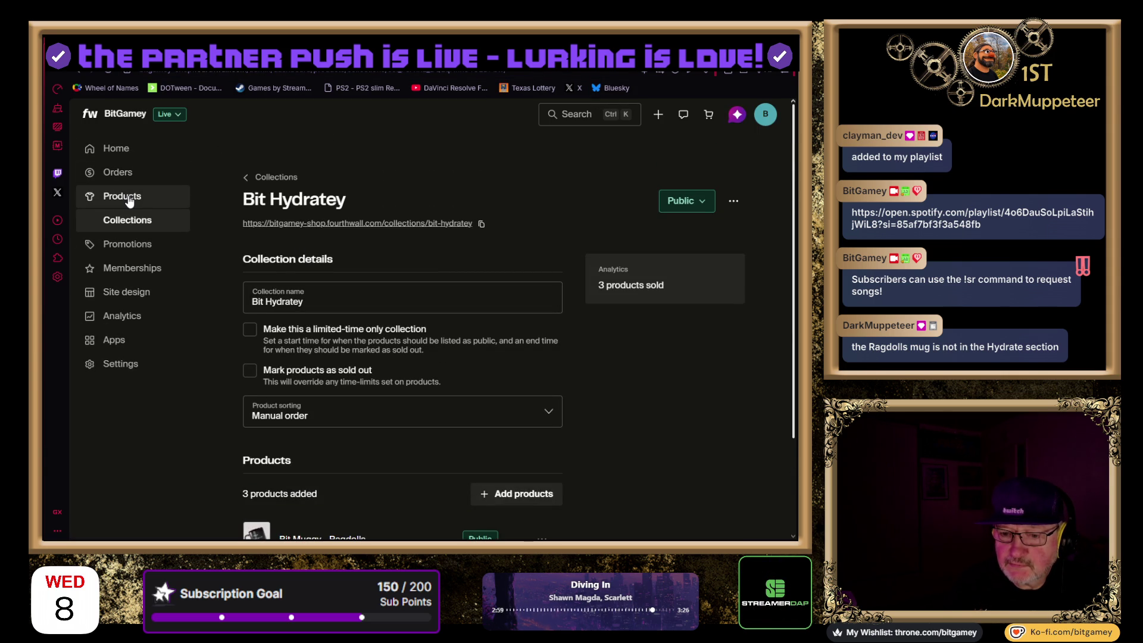
# Add the Bit Muggy (11oz) and (15oz) mugs to the Bit Puppers collection
pyautogui.click(84, 71)
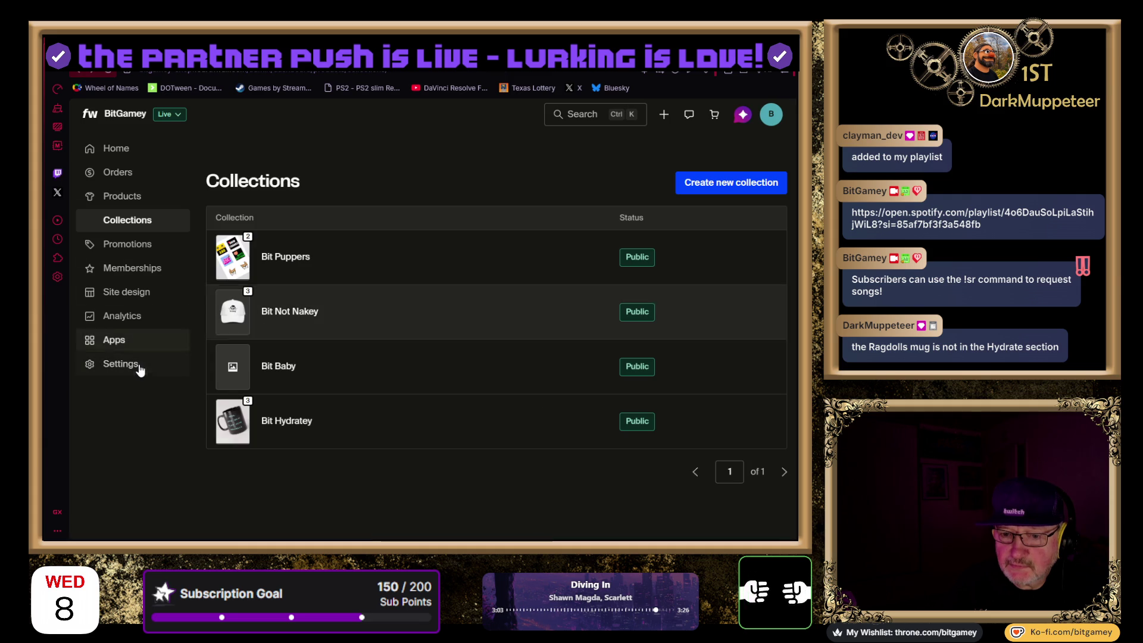
pyautogui.click(320, 255)
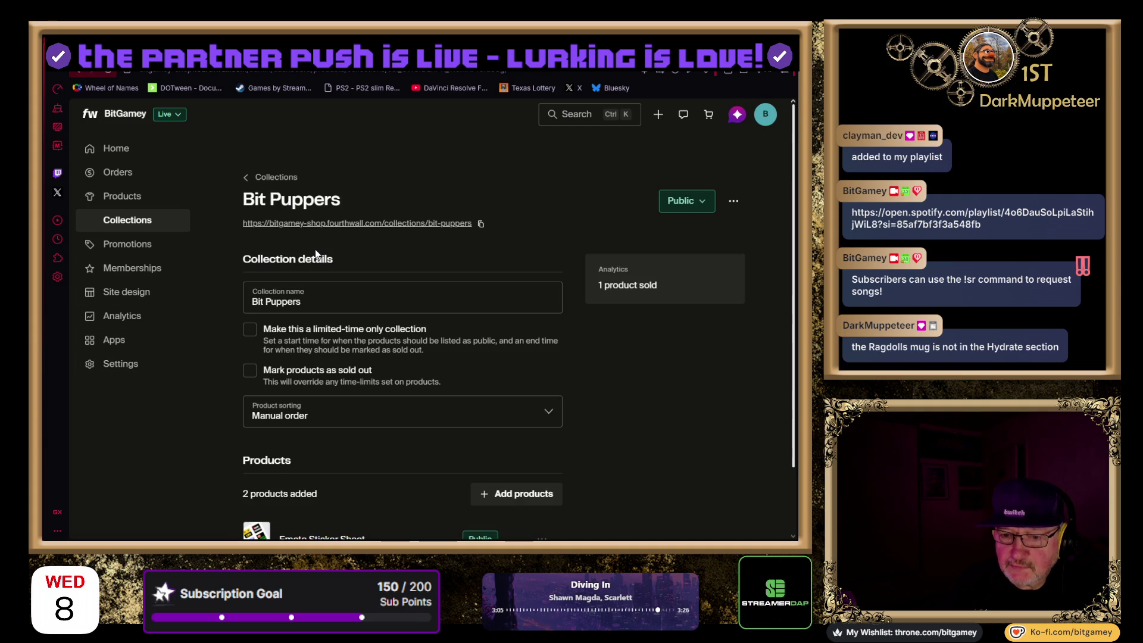
pyautogui.scroll(-2, 294, 392)
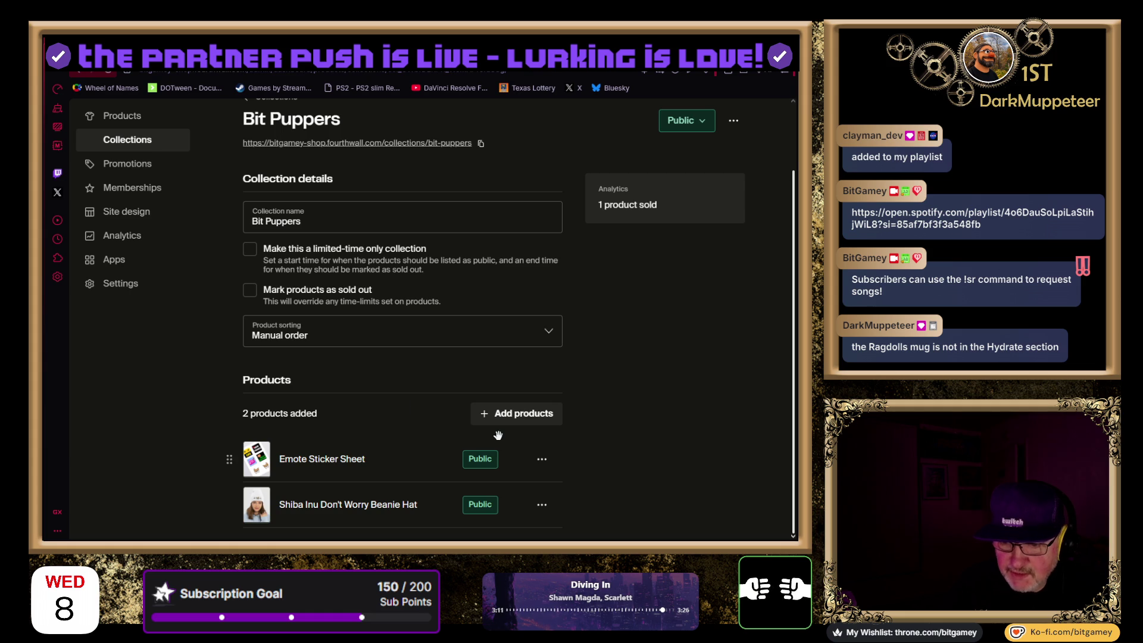
pyautogui.click(493, 411)
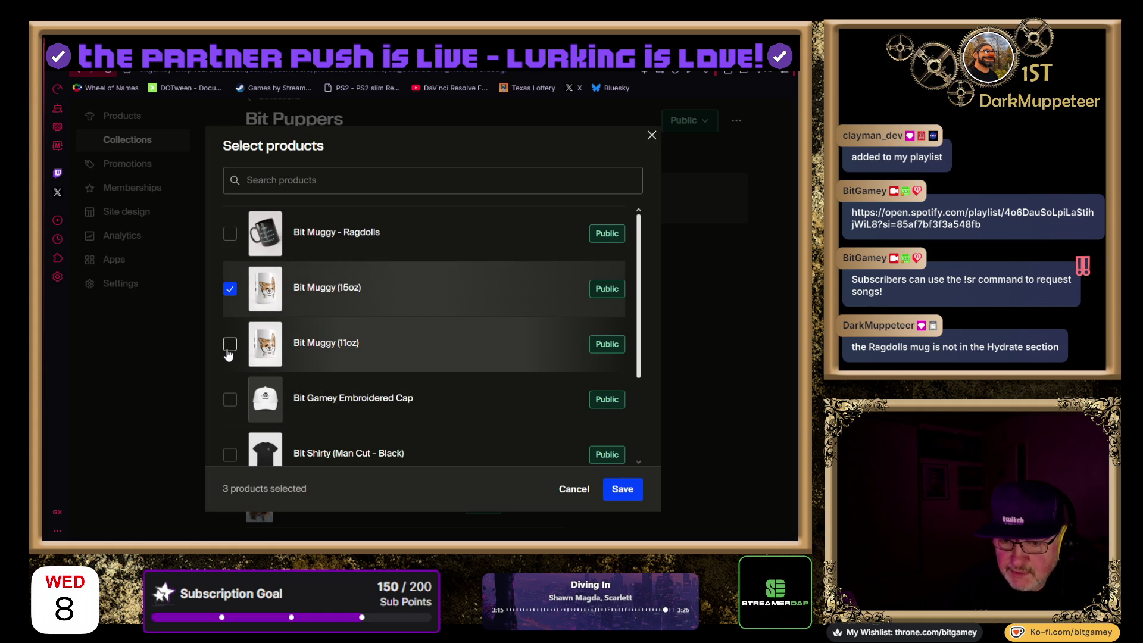
pyautogui.scroll(-3, 426, 340)
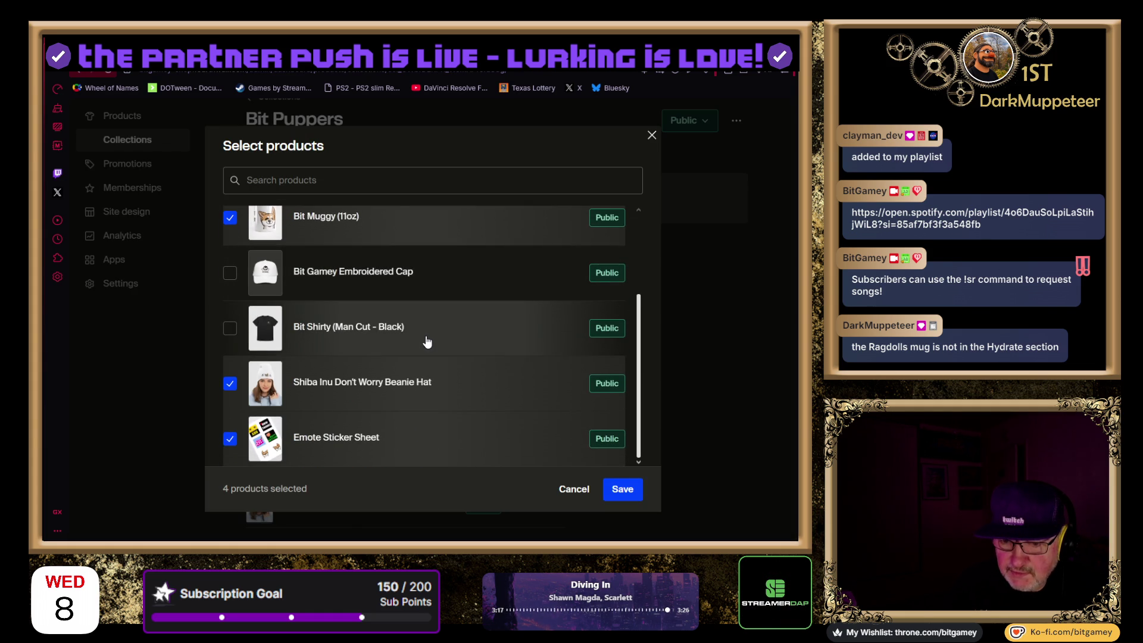
pyautogui.scroll(3, 426, 341)
pyautogui.click(623, 489)
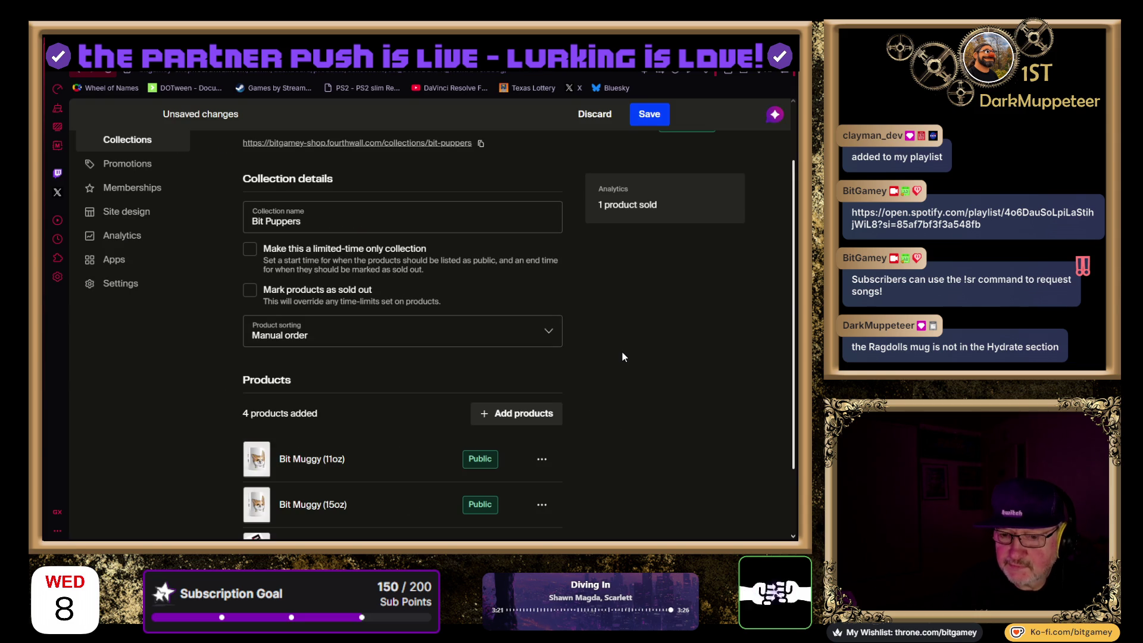
# Save Bit Puppers, choosing 'Yes, change' to make all its products Public
pyautogui.click(652, 119)
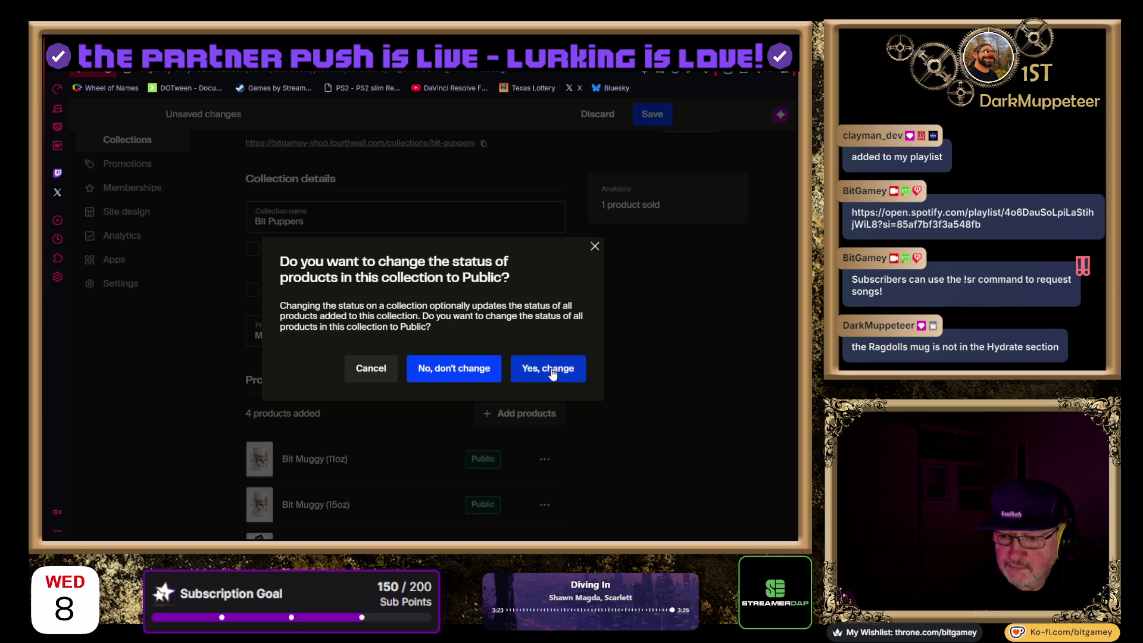
pyautogui.click(548, 369)
pyautogui.scroll(-2, 645, 369)
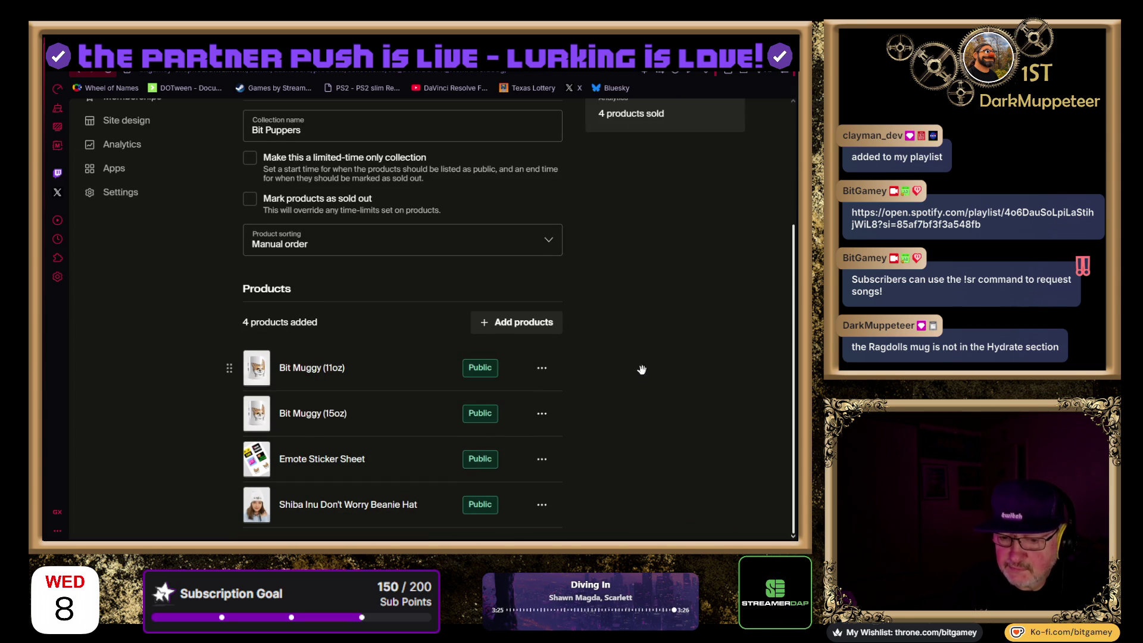
pyautogui.scroll(3, 205, 372)
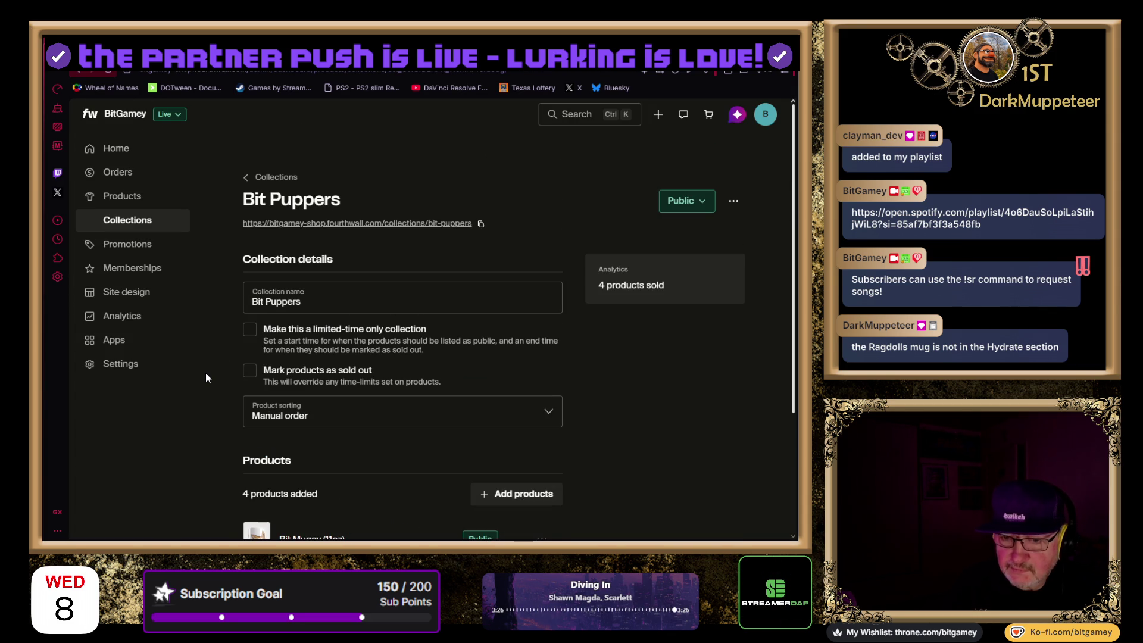
# Review the products in the Bit Not Nakey collection without changing anything
pyautogui.click(80, 74)
pyautogui.click(427, 330)
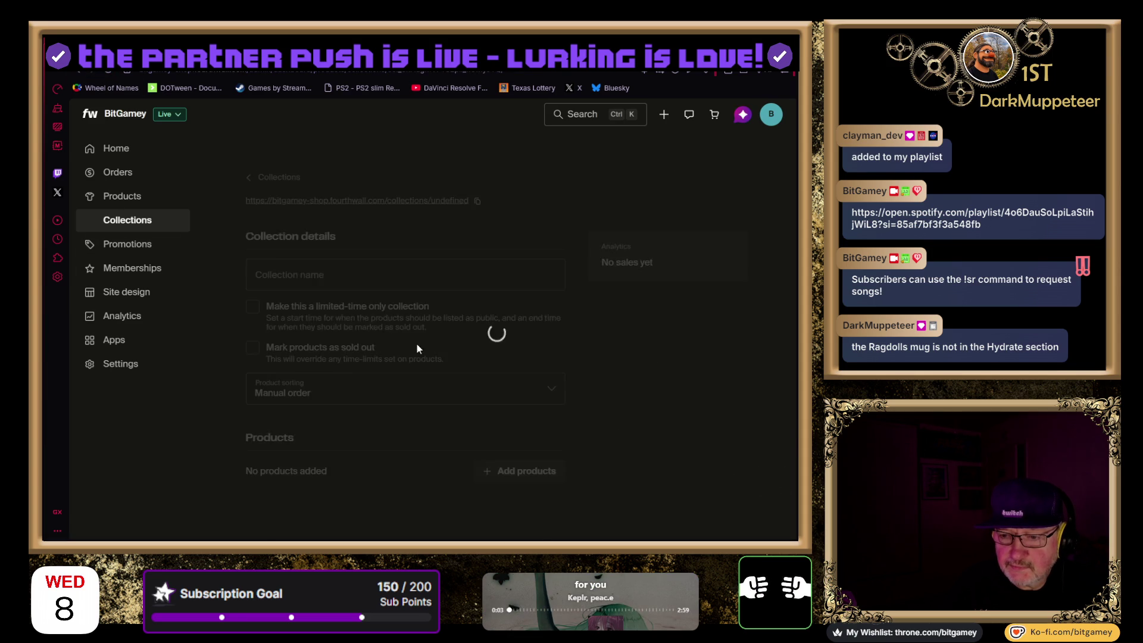
pyautogui.scroll(-2, 465, 331)
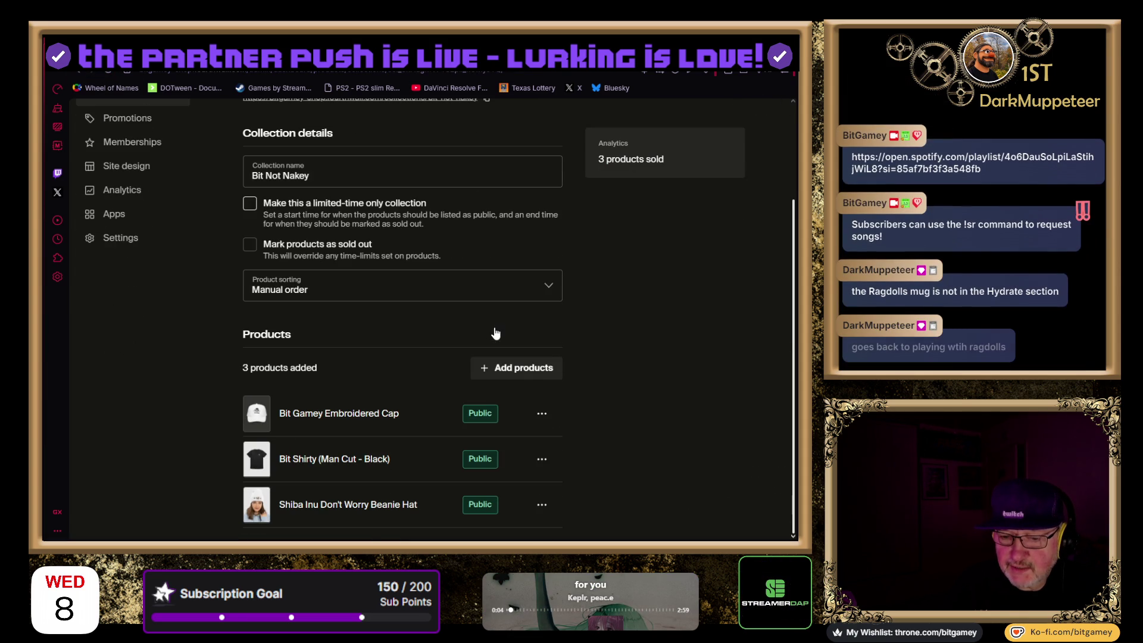
pyautogui.click(514, 378)
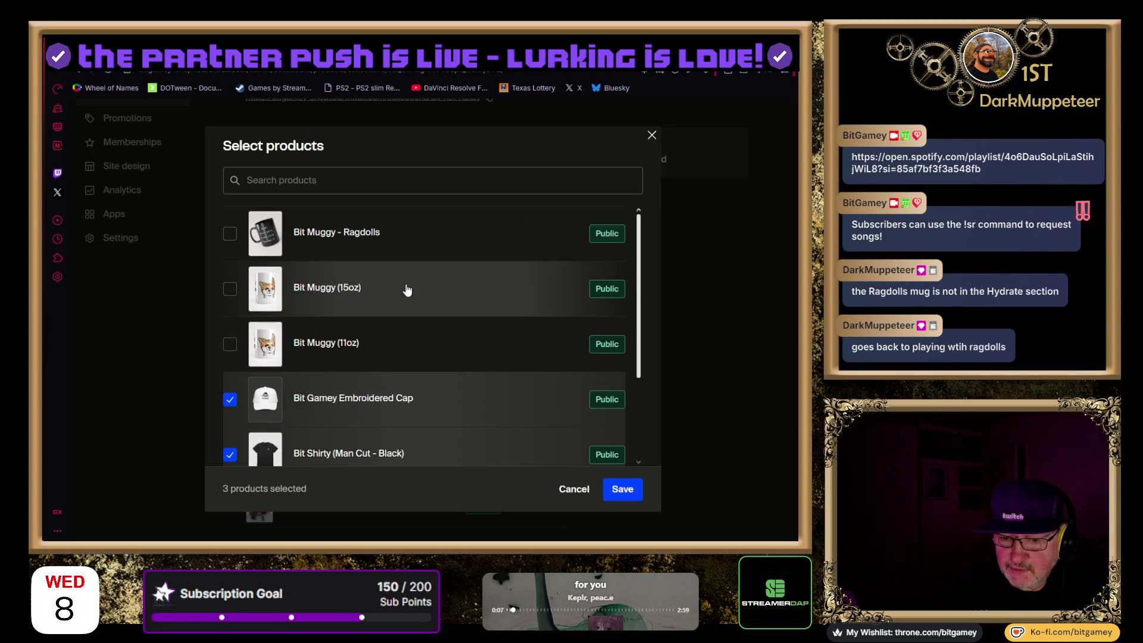
pyautogui.scroll(-2, 407, 290)
pyautogui.click(622, 489)
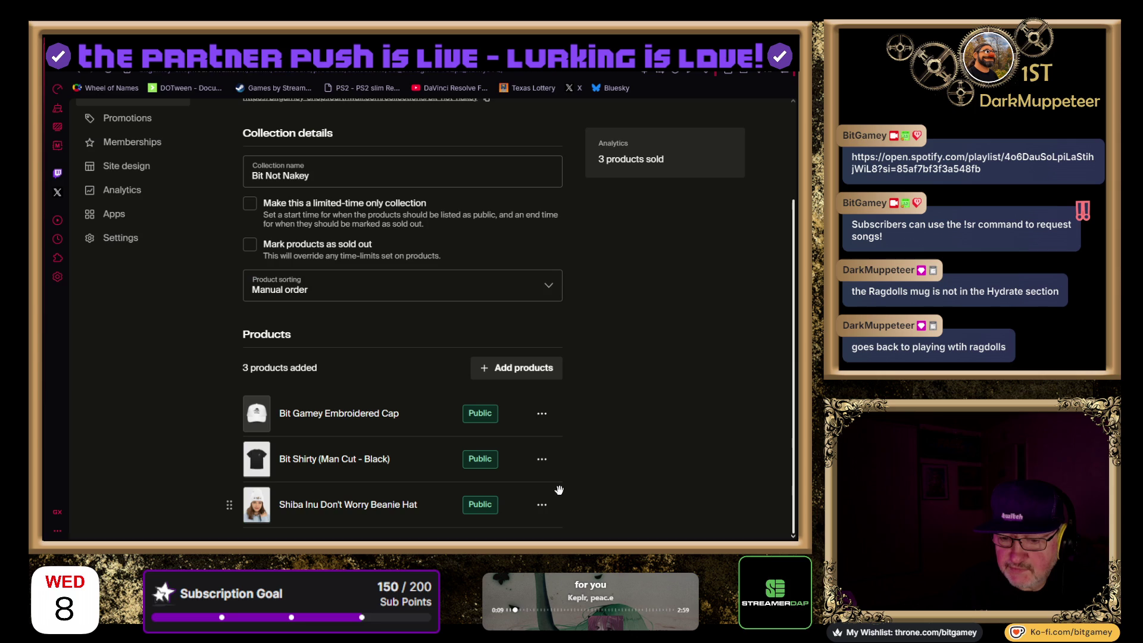
# Delete the empty Bit Baby collection and confirm
pyautogui.click(105, 70)
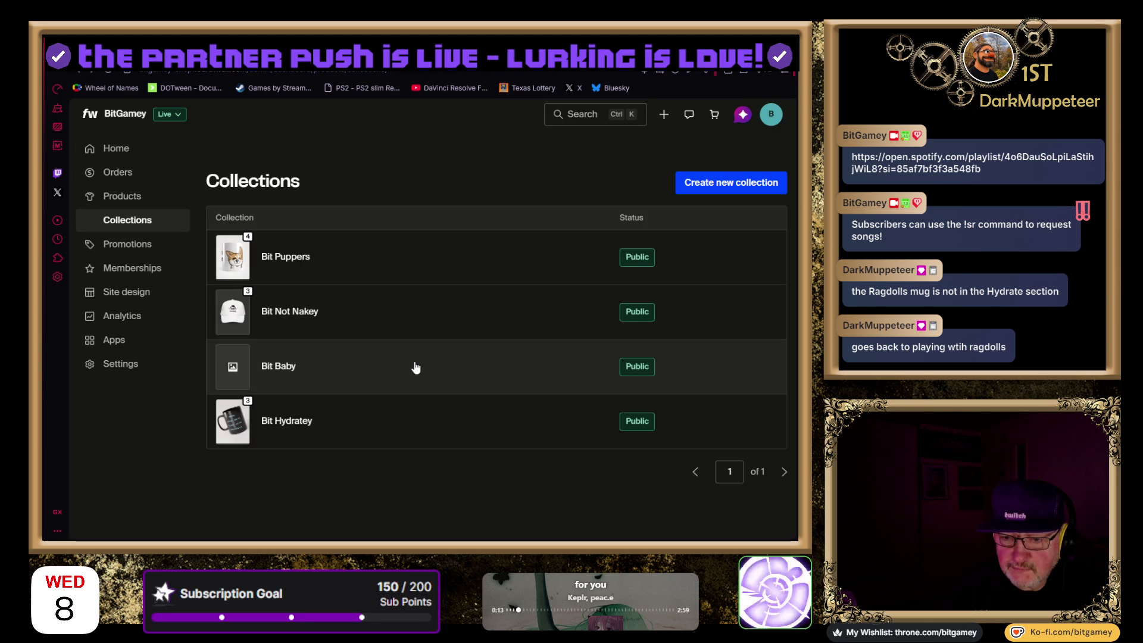
pyautogui.click(743, 374)
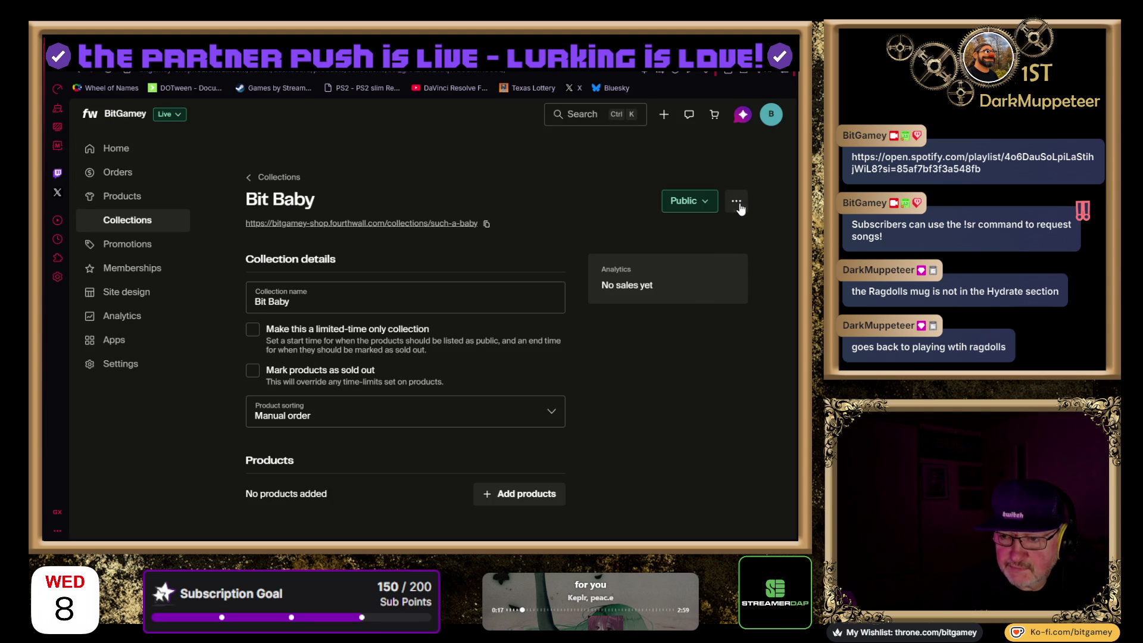
pyautogui.click(737, 203)
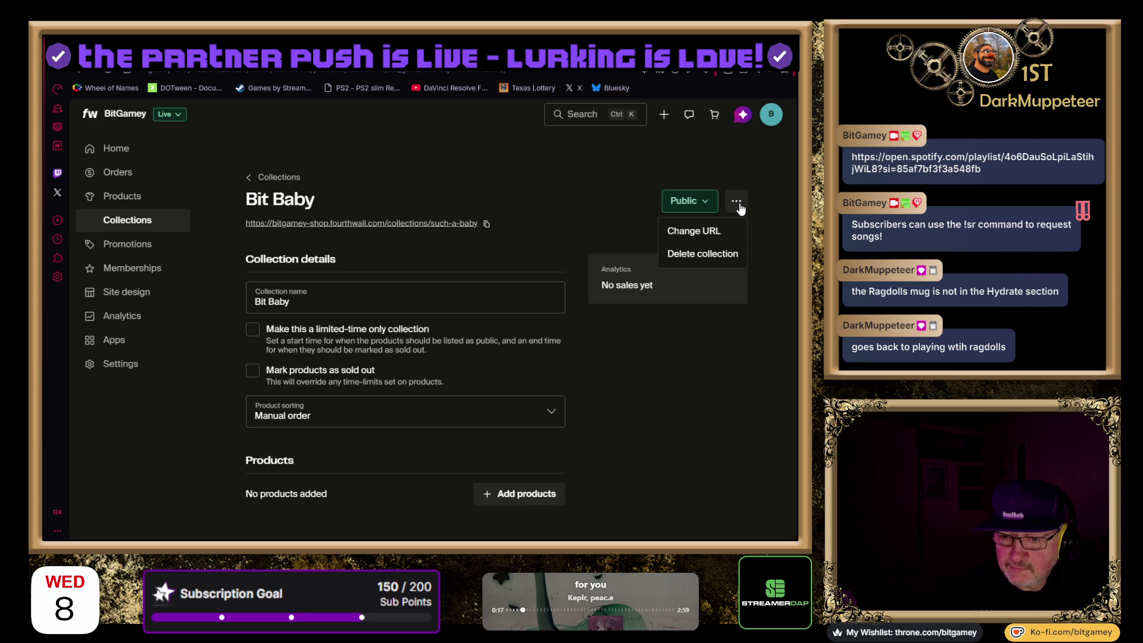
pyautogui.click(717, 255)
pyautogui.click(526, 354)
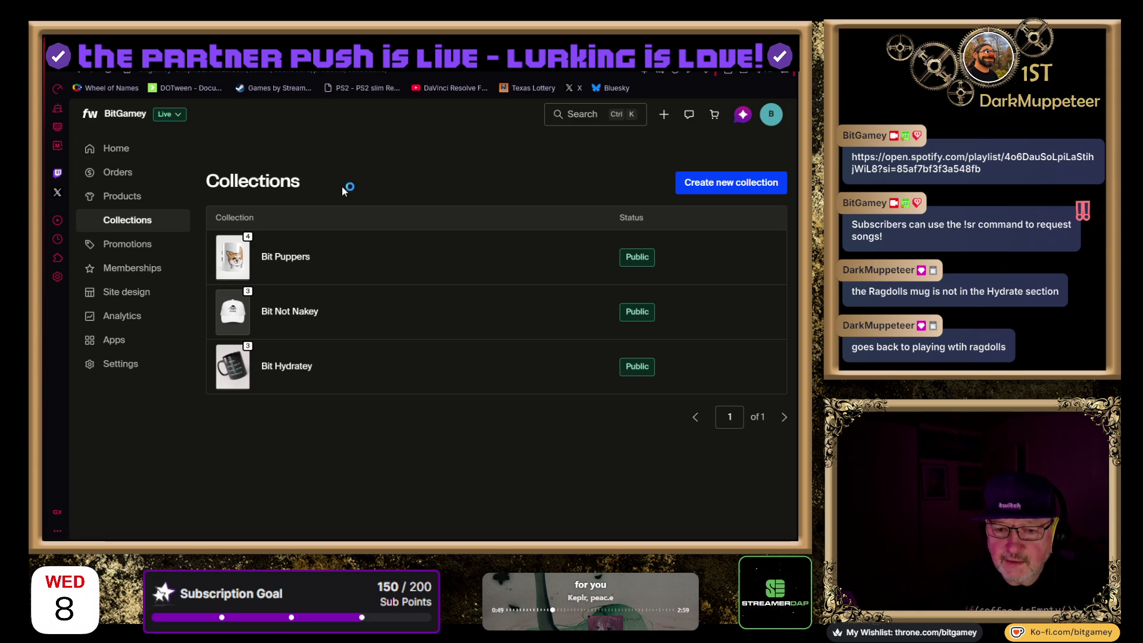
# Open the store's list of all products
pyautogui.click(122, 199)
pyautogui.scroll(-1, 480, 264)
pyautogui.scroll(-2, 480, 263)
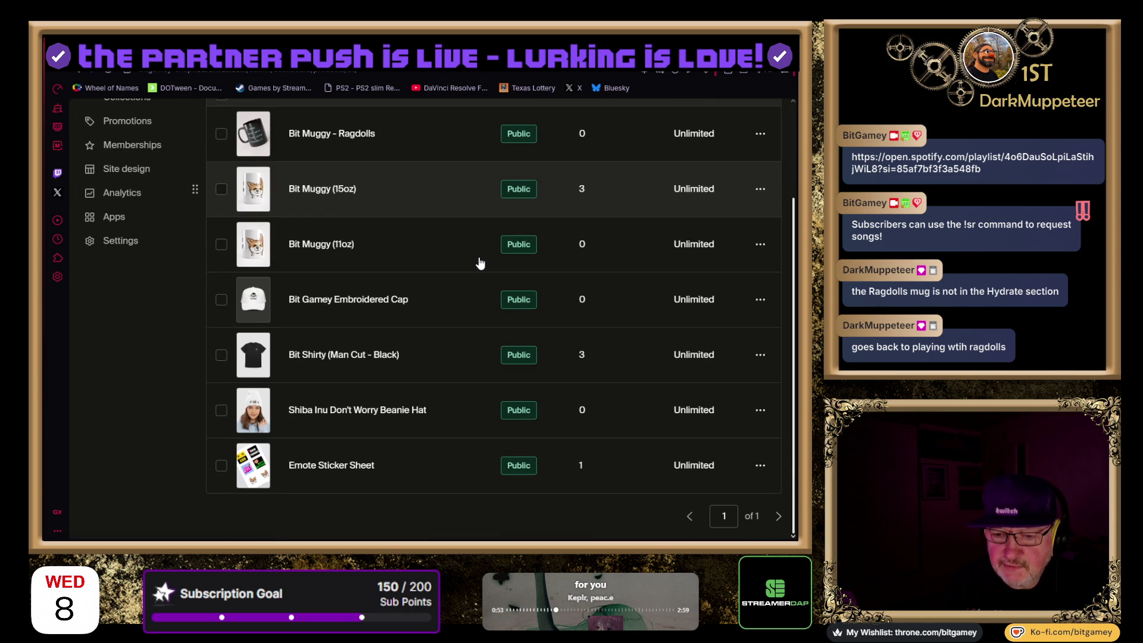
pyautogui.scroll(3, 470, 356)
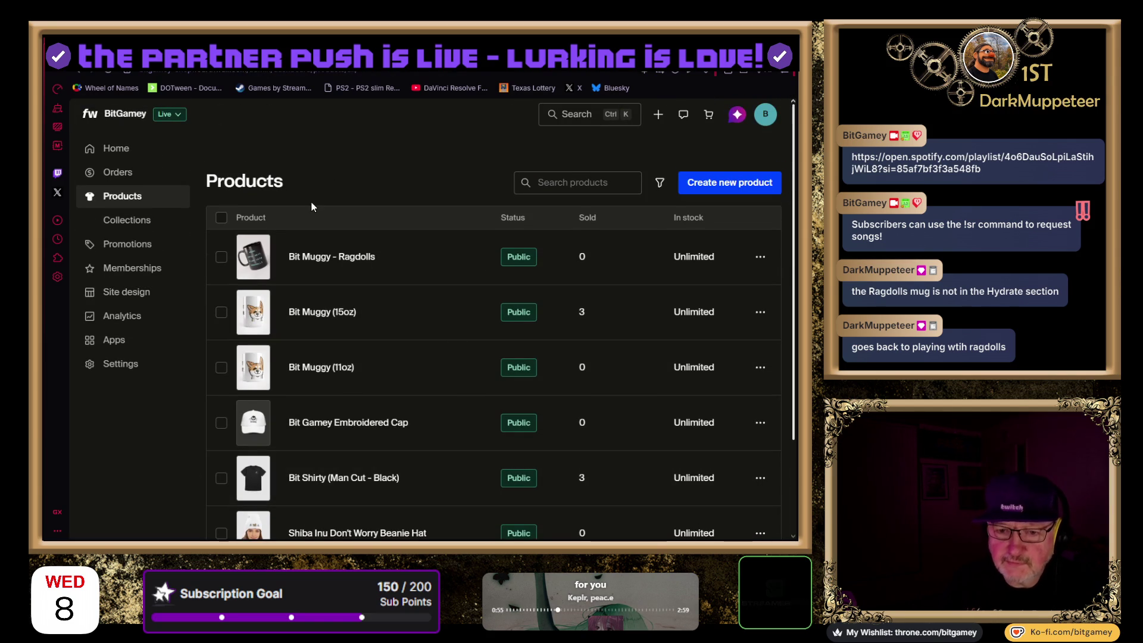
# Start designing a new product from blanks and browse the catalog to the Drinkware mugs
pyautogui.click(736, 184)
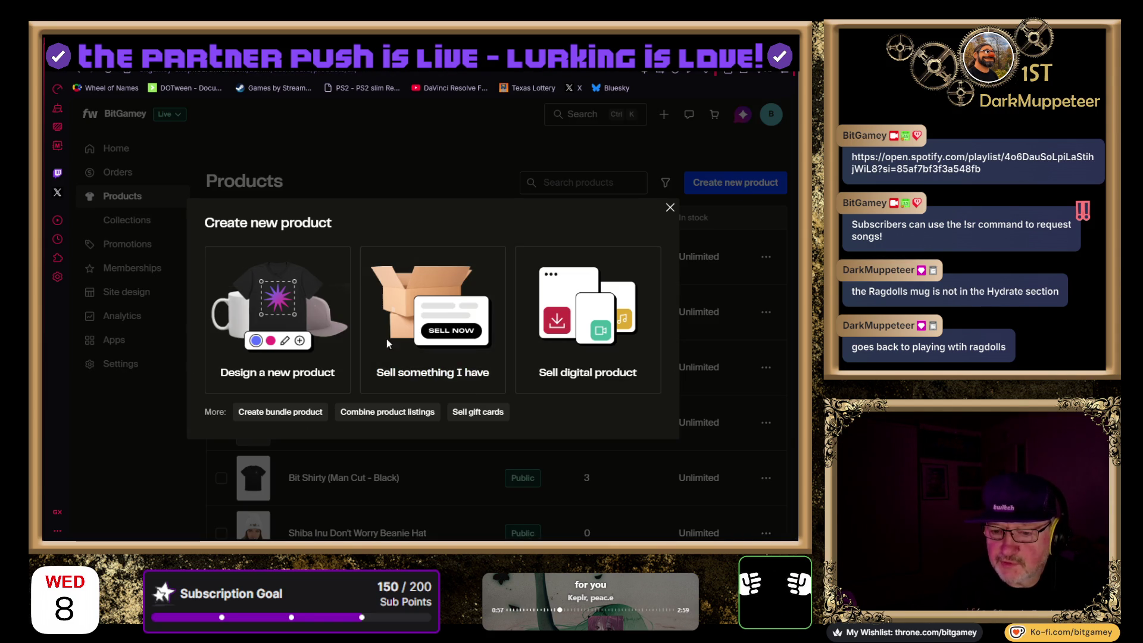
pyautogui.click(182, 312)
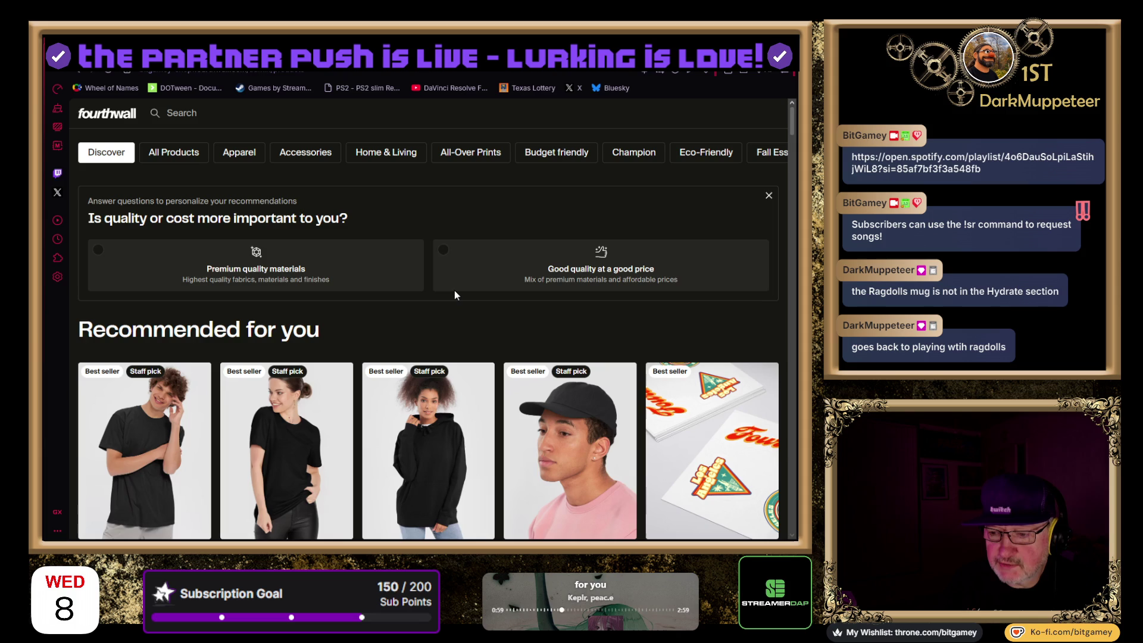
pyautogui.scroll(-2, 455, 291)
pyautogui.scroll(-4, 455, 296)
pyautogui.scroll(3, 455, 296)
pyautogui.scroll(-4, 455, 295)
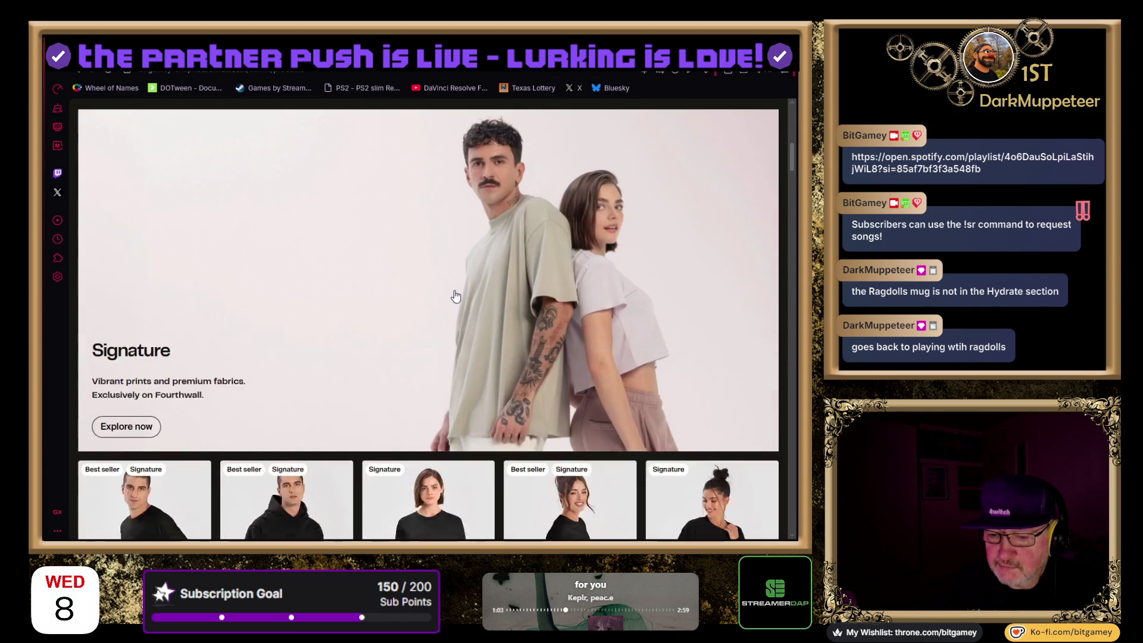
pyautogui.scroll(-3, 453, 295)
pyautogui.scroll(-10, 454, 290)
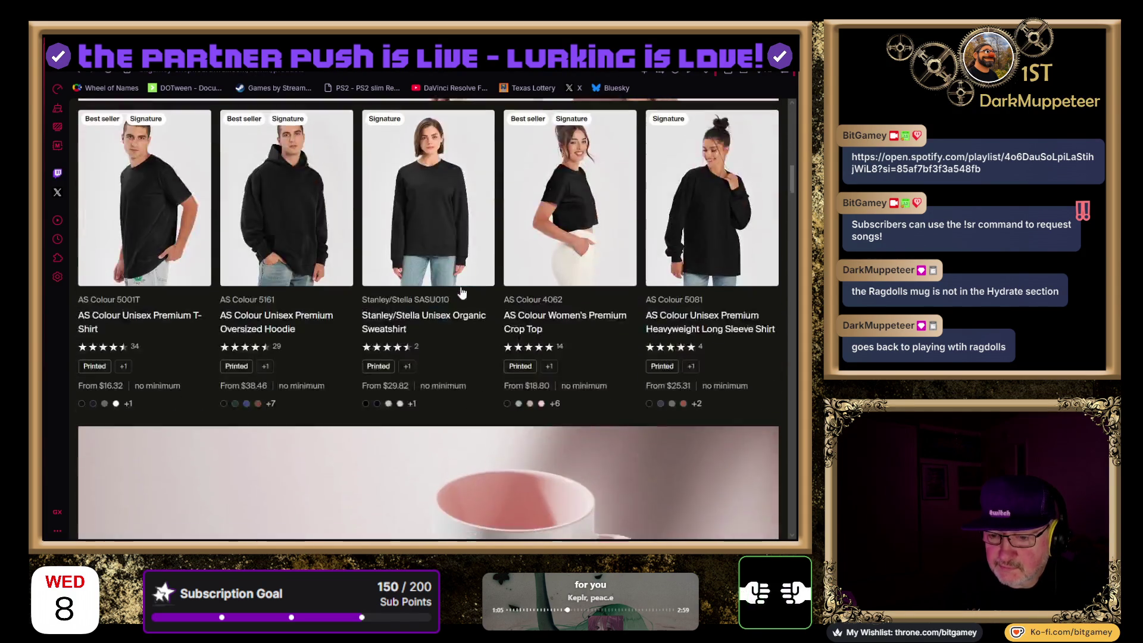
pyautogui.scroll(-2, 462, 293)
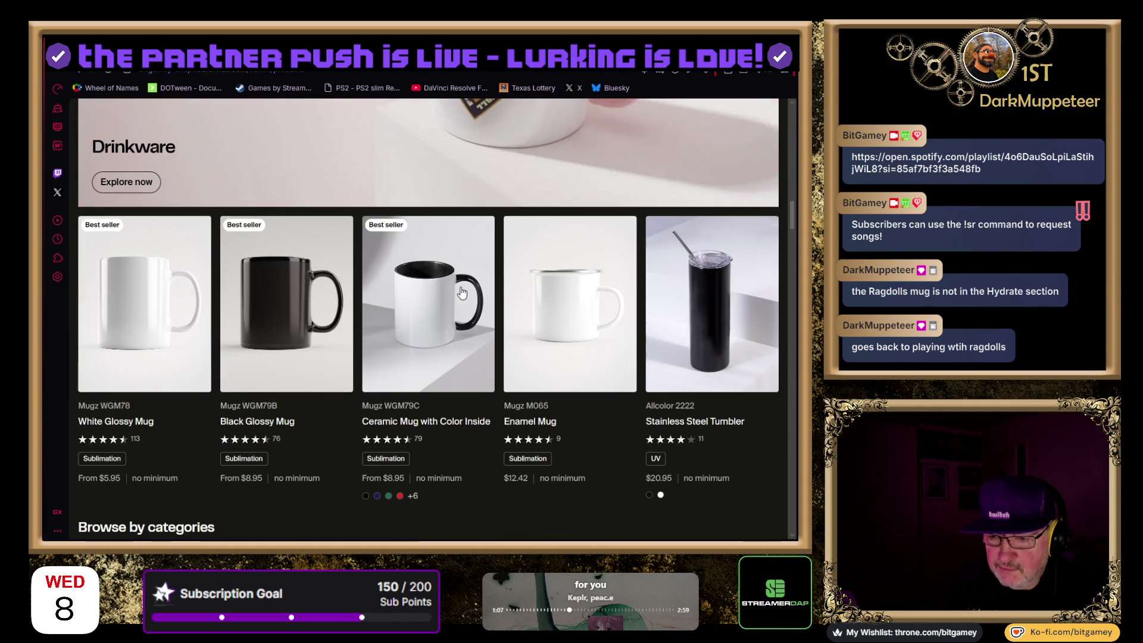
pyautogui.scroll(-1, 631, 447)
pyautogui.scroll(1, 608, 388)
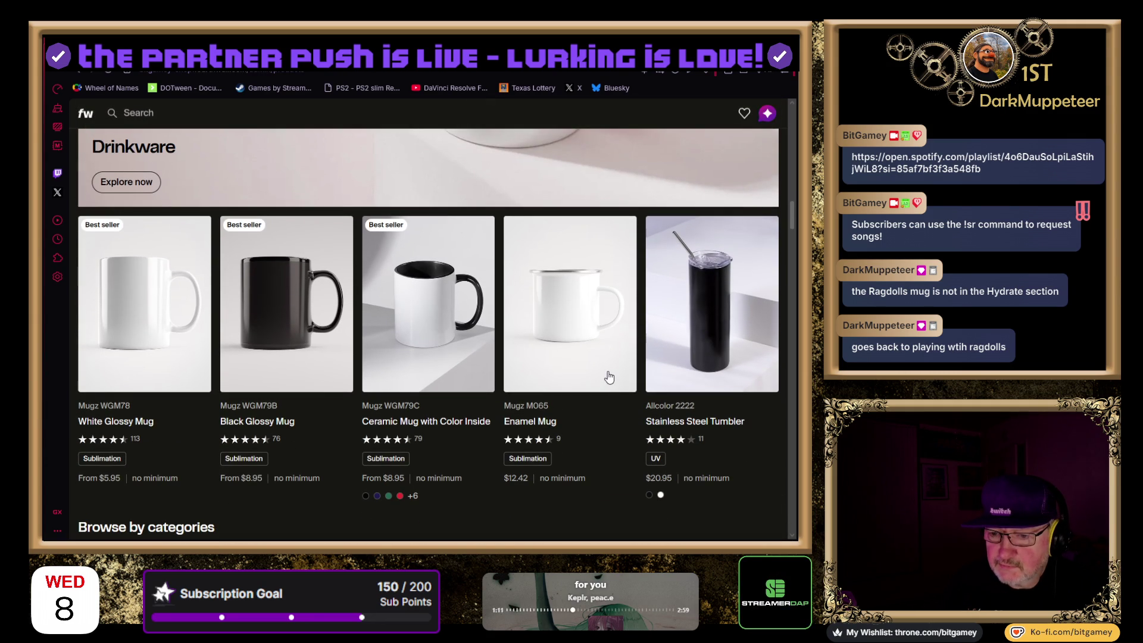
pyautogui.scroll(-6, 608, 376)
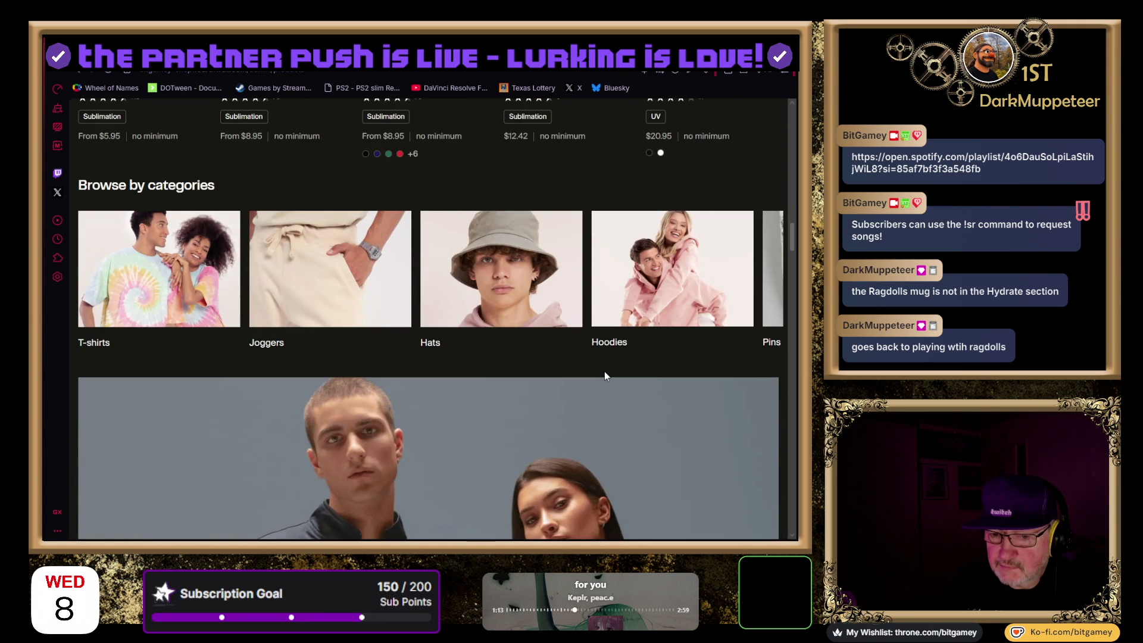
pyautogui.scroll(2, 605, 376)
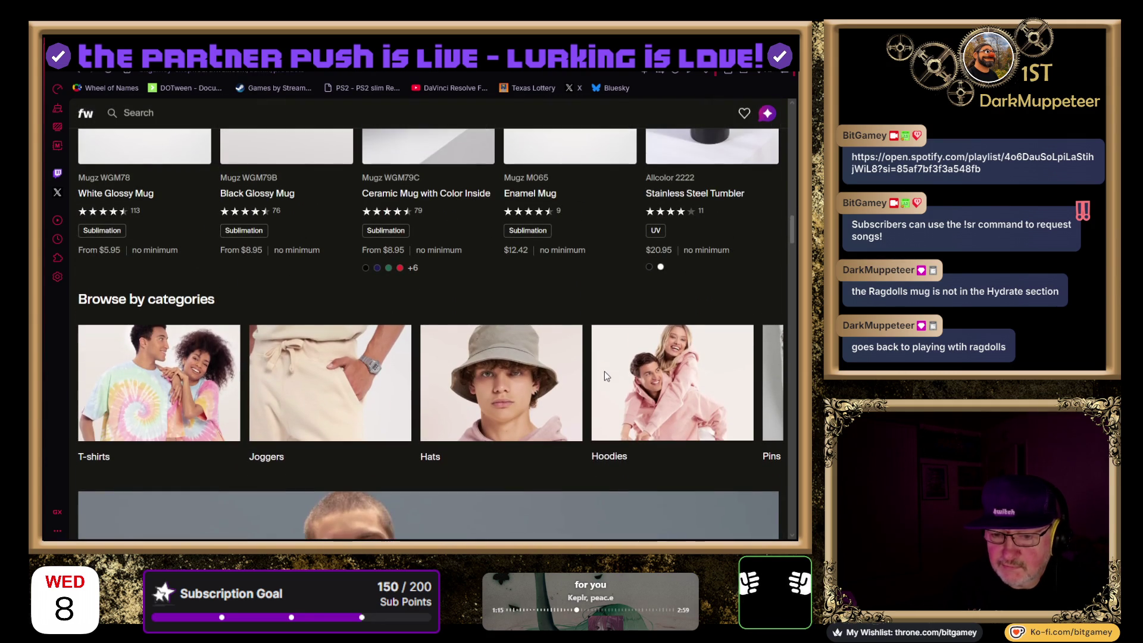